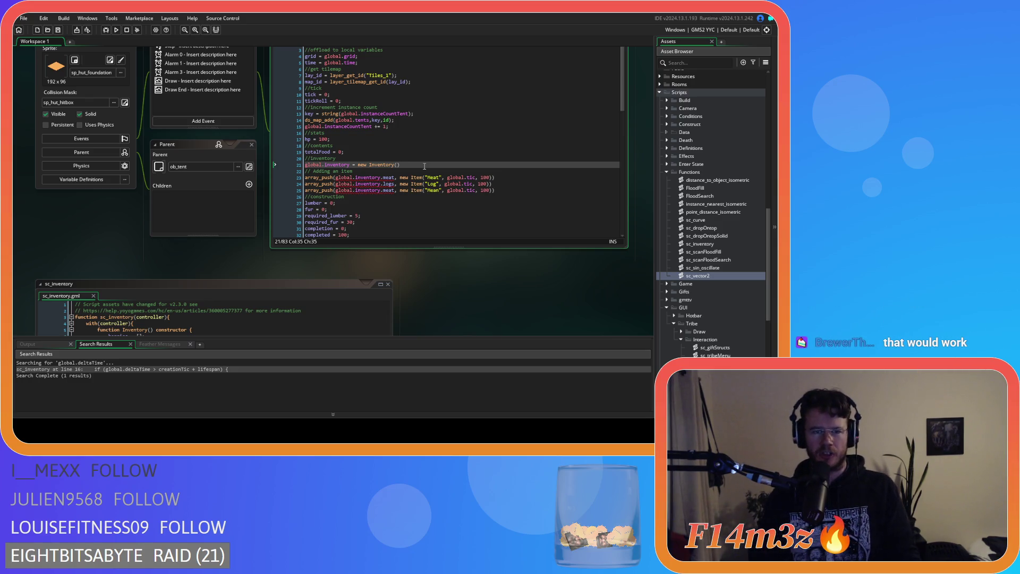
Change the berries field's empty array to ds_list_create() and copy that call.
{"action": "scroll", "coordinate": [441, 296], "scroll_direction": "down", "scroll_amount": 3}
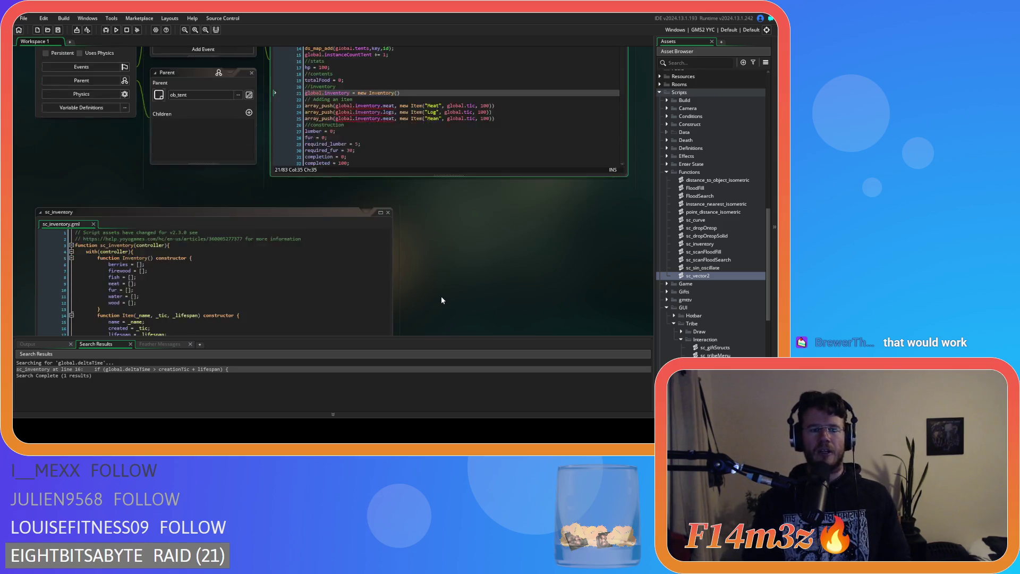
{"action": "left_click", "coordinate": [265, 276]}
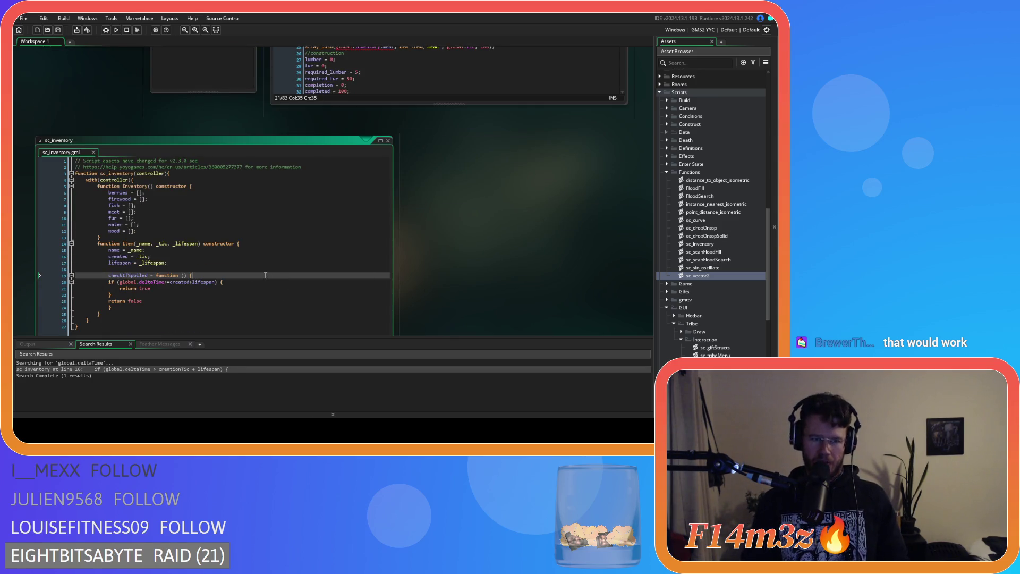
{"action": "left_click", "coordinate": [223, 237]}
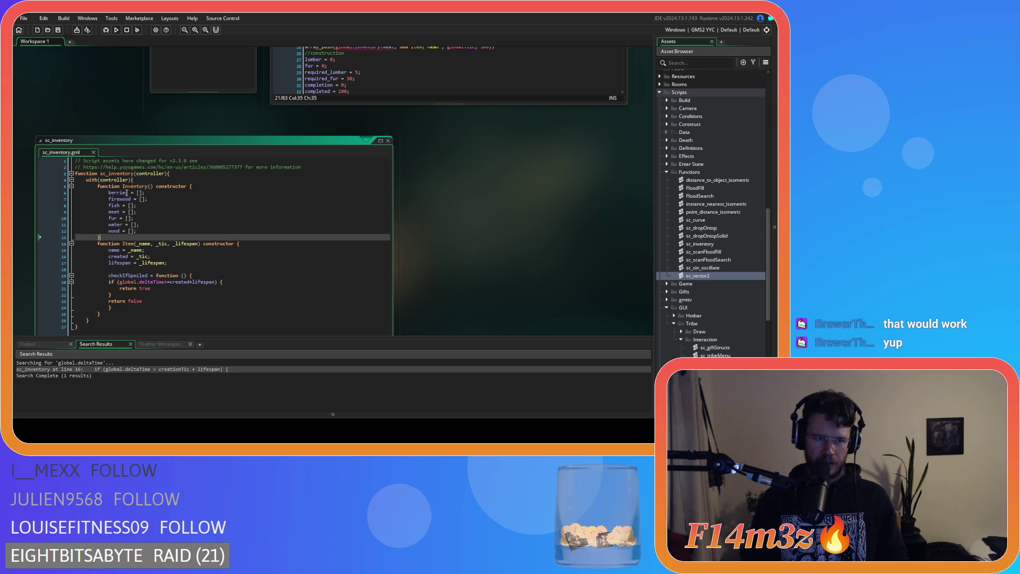
{"action": "left_click", "coordinate": [139, 193]}
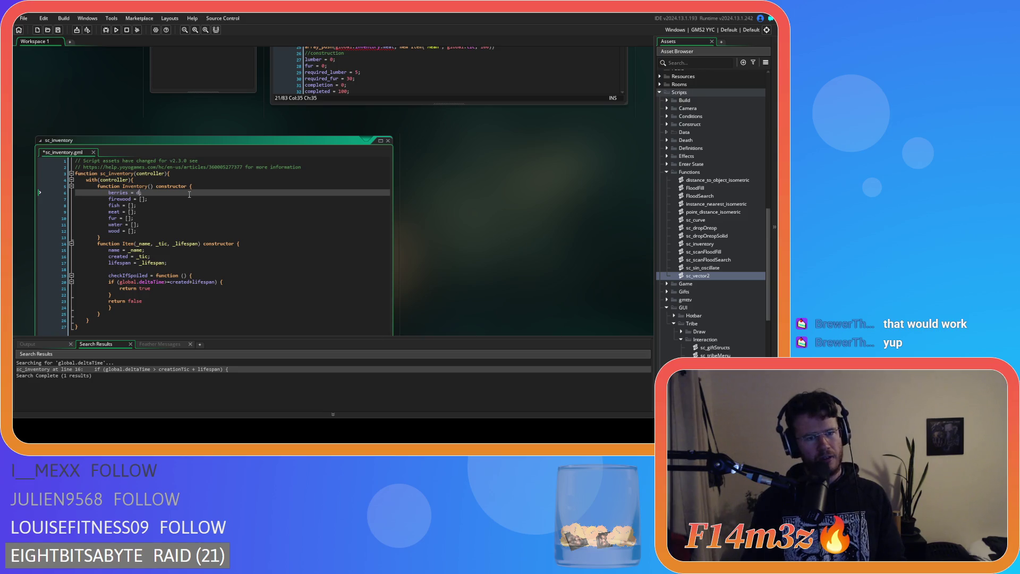
{"action": "type", "text": "ds_"}
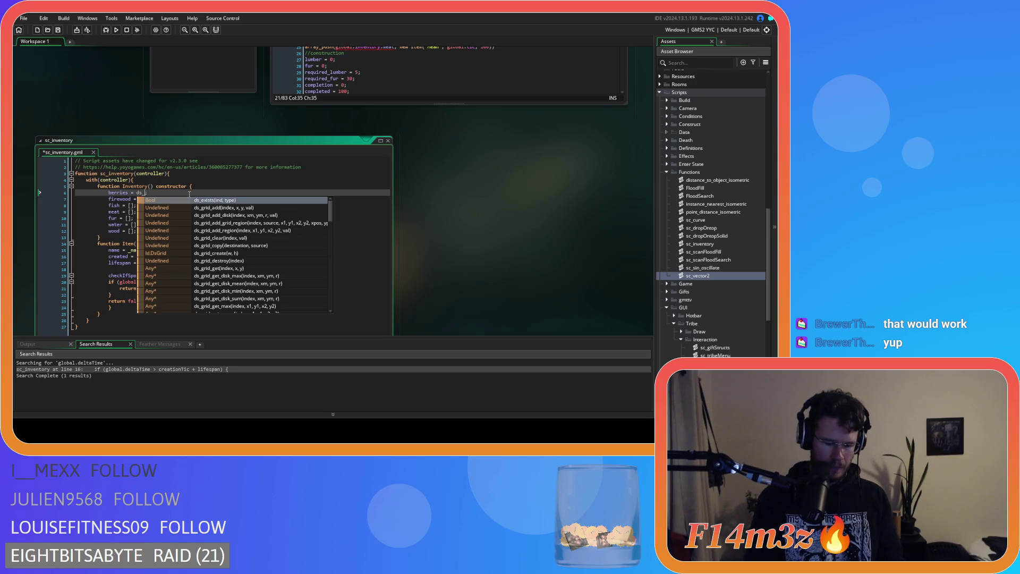
{"action": "type", "text": "list_cr"}
{"action": "key", "text": "Return"}
{"action": "type", "text": ");"}
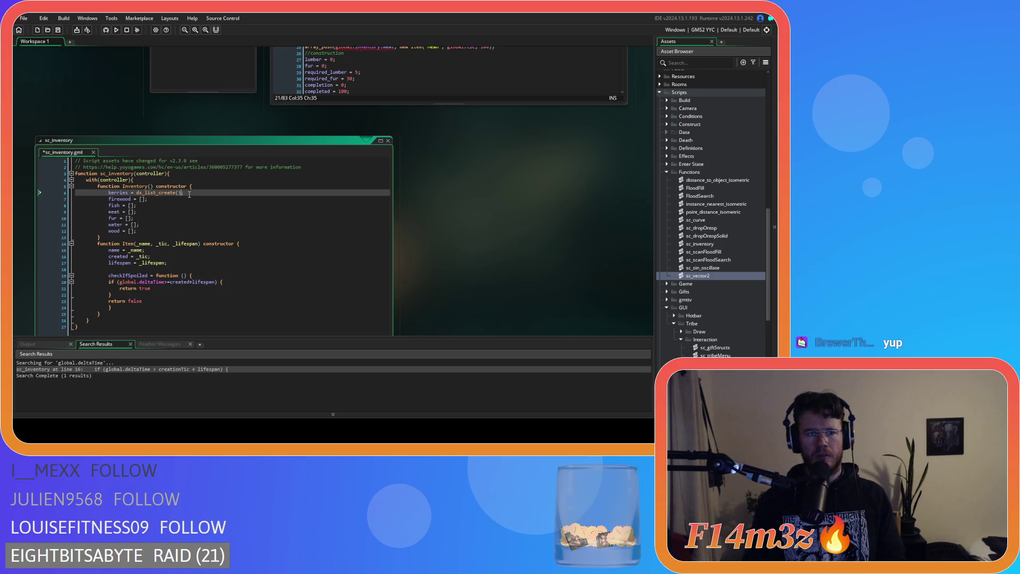
{"action": "key", "text": "shift+Left"}
{"action": "key", "text": "shift+Left"}
{"action": "key", "text": "shift+Left"}
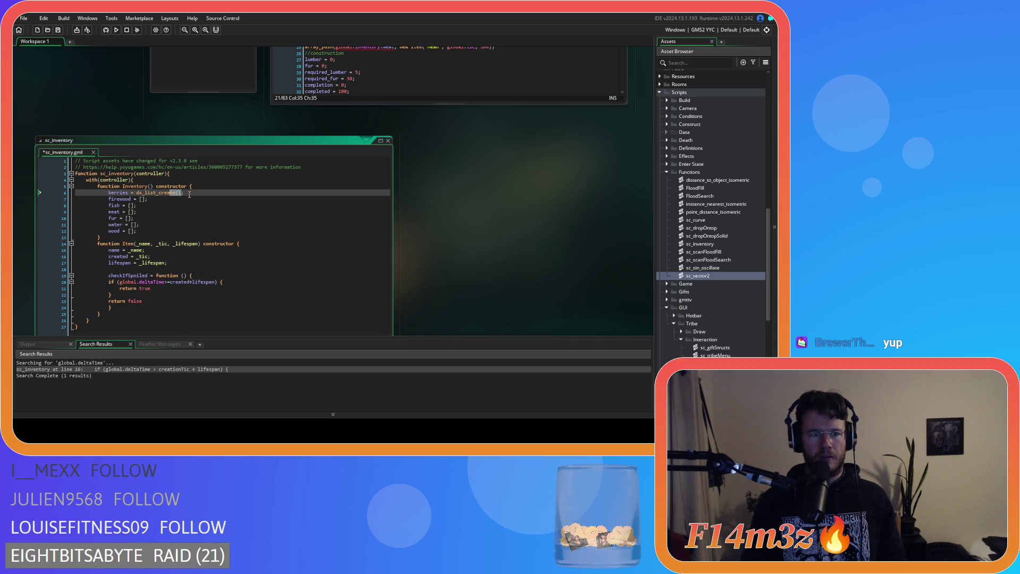
{"action": "key", "text": "shift+Left"}
{"action": "key", "text": "shift+Left"}
{"action": "key", "text": "shift+Left"}
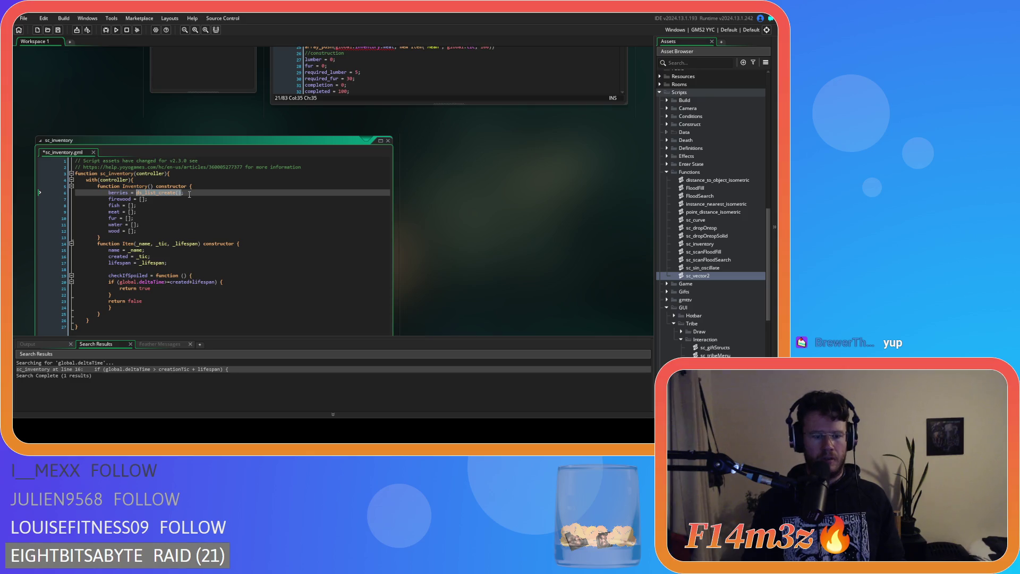
{"action": "key", "text": "Down"}
{"action": "key", "text": "shift+Right"}
{"action": "key", "text": "shift+Right"}
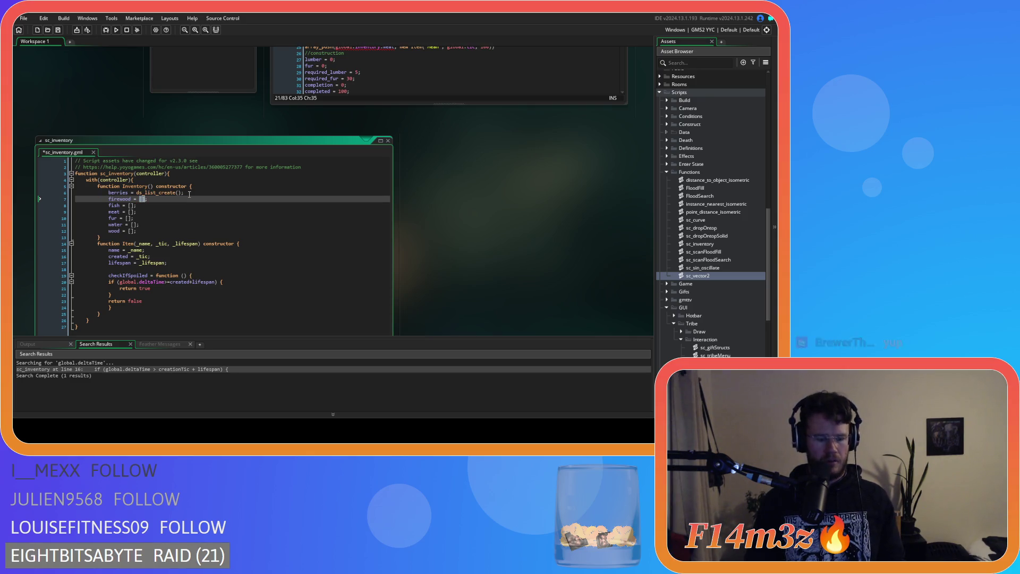
Replace every remaining [] in sc_inventory with ds_list_create() and save the script.
{"action": "key", "text": "ctrl+f"}
{"action": "left_click", "coordinate": [261, 171]}
{"action": "left_click", "coordinate": [311, 181]}
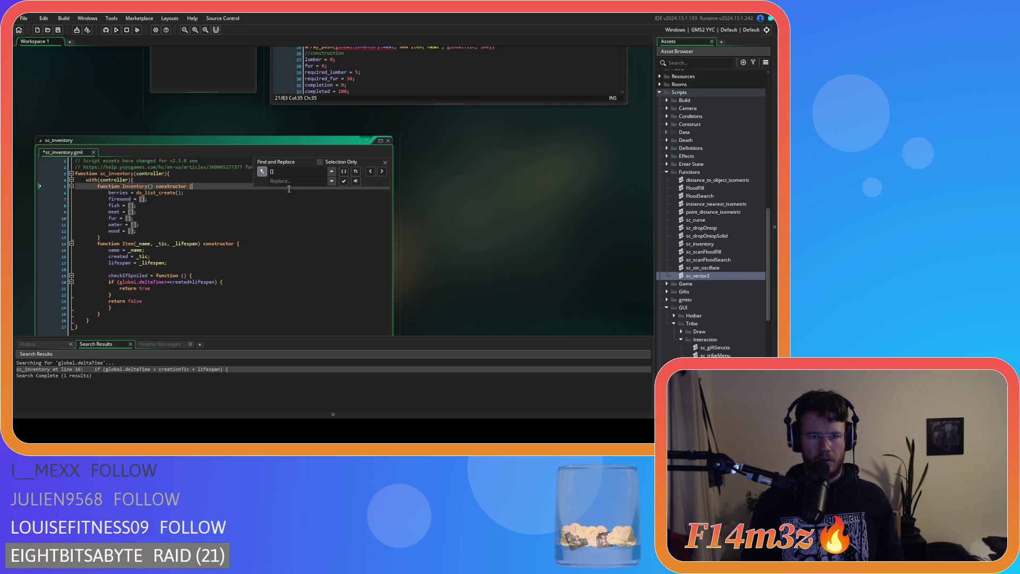
{"action": "type", "text": "ds_list_create()"}
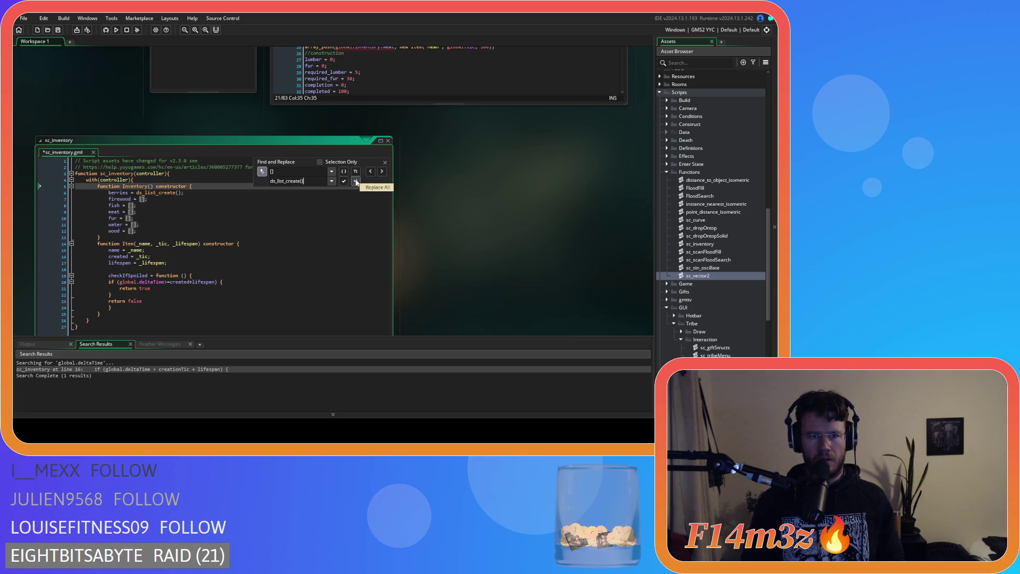
{"action": "left_click", "coordinate": [355, 181]}
{"action": "left_click", "coordinate": [385, 162]}
{"action": "key", "text": "ctrl+s"}
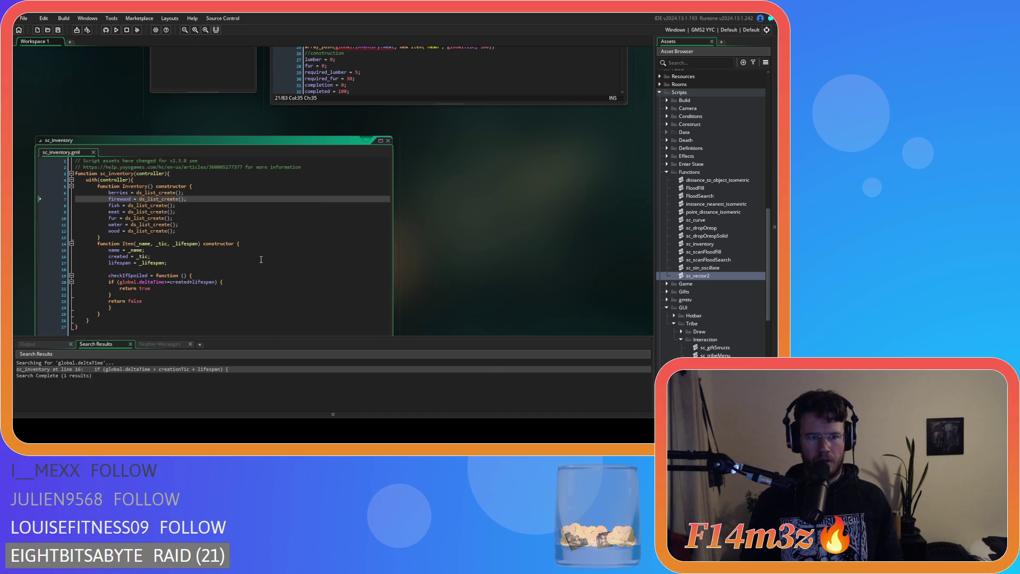
{"action": "scroll", "coordinate": [428, 266], "scroll_direction": "up", "scroll_amount": 5}
End the three item-adding lines (23, 24, 25) in ob_store's Create code with semicolons.
{"action": "left_click", "coordinate": [487, 186]}
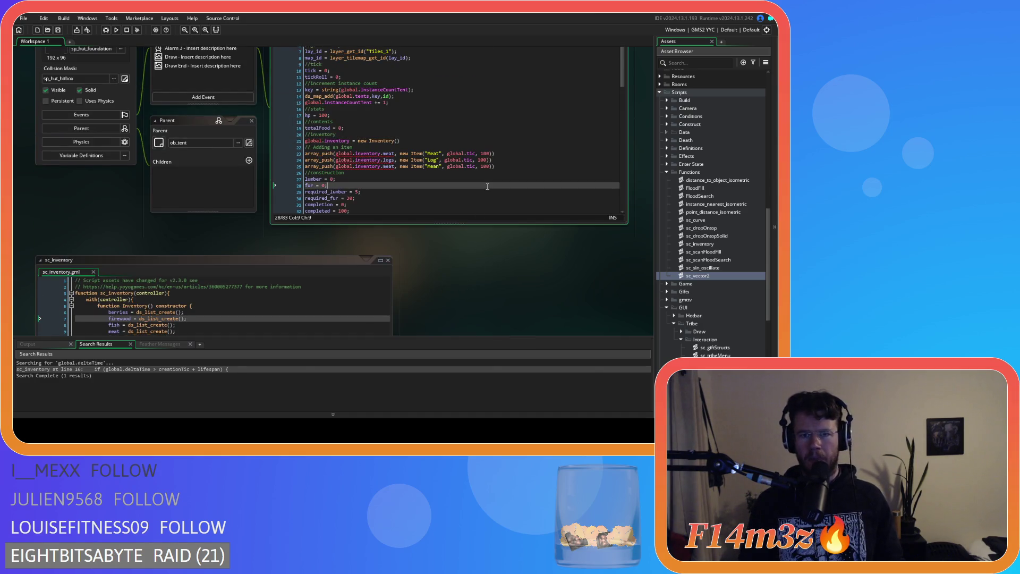
{"action": "left_click", "coordinate": [492, 160]}
{"action": "left_click", "coordinate": [494, 153]}
{"action": "left_click", "coordinate": [510, 167]}
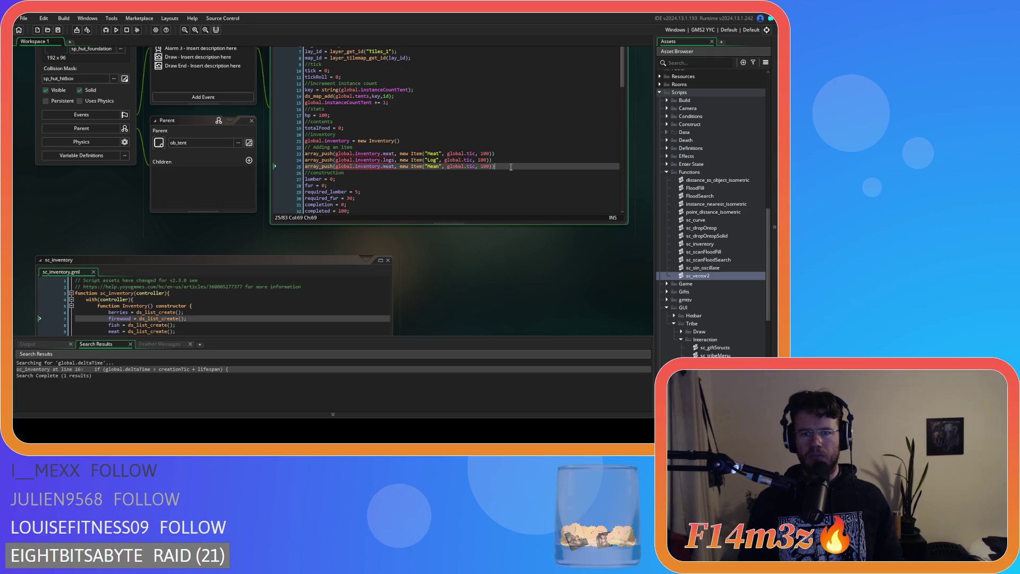
{"action": "left_click", "coordinate": [510, 160]}
{"action": "type", "text": ";"}
{"action": "left_click", "coordinate": [509, 154]}
{"action": "type", "text": ";"}
{"action": "left_click", "coordinate": [513, 168]}
{"action": "type", "text": ";"}
Check the global.inventory creation line, deleting its global. prefix and restoring it with undo.
{"action": "left_click", "coordinate": [340, 147]}
{"action": "mouse_move", "coordinate": [311, 154]}
{"action": "left_mouse_down"}
{"action": "mouse_move", "coordinate": [478, 161]}
{"action": "mouse_move", "coordinate": [509, 172]}
{"action": "left_mouse_up"}
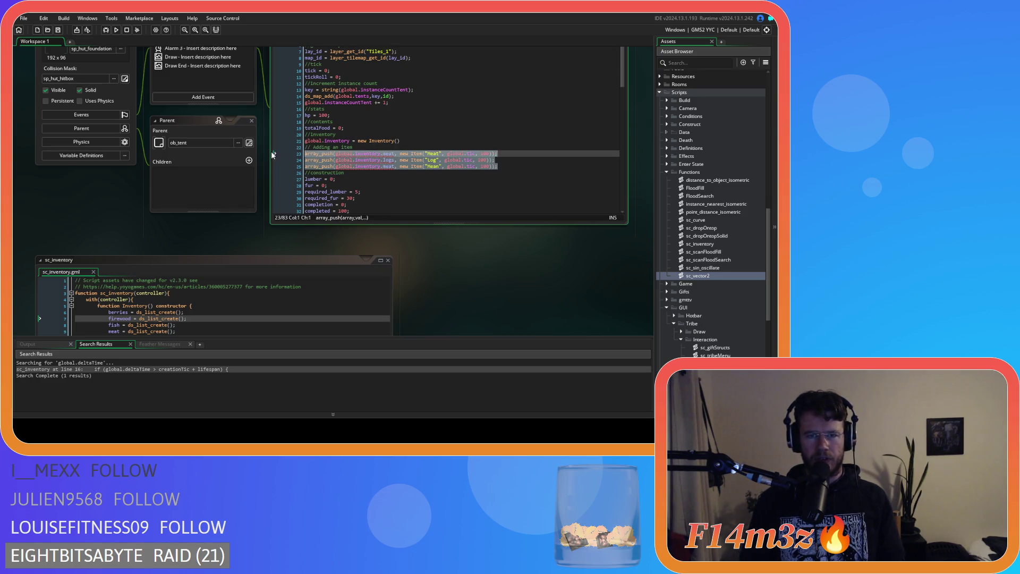
{"action": "left_click", "coordinate": [381, 150]}
{"action": "left_click", "coordinate": [404, 142]}
{"action": "type", "text": ";"}
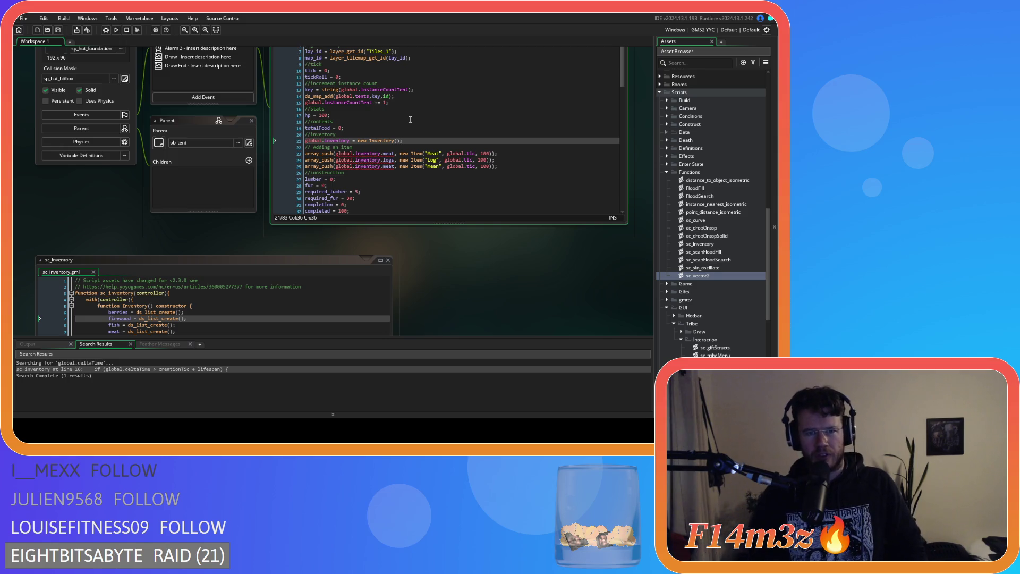
{"action": "double_click", "coordinate": [307, 141]}
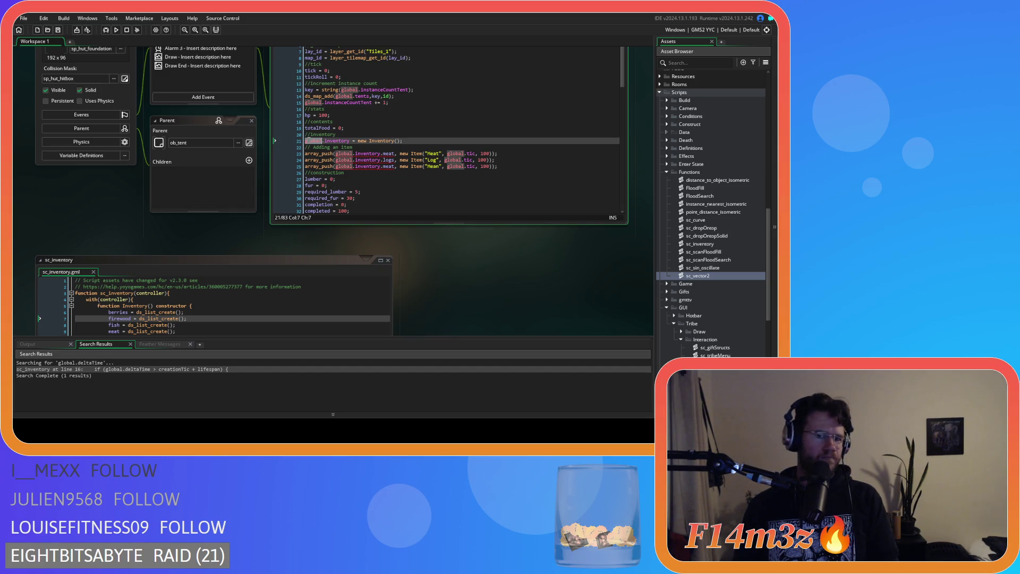
{"action": "key", "text": "Delete"}
{"action": "key", "text": "Delete"}
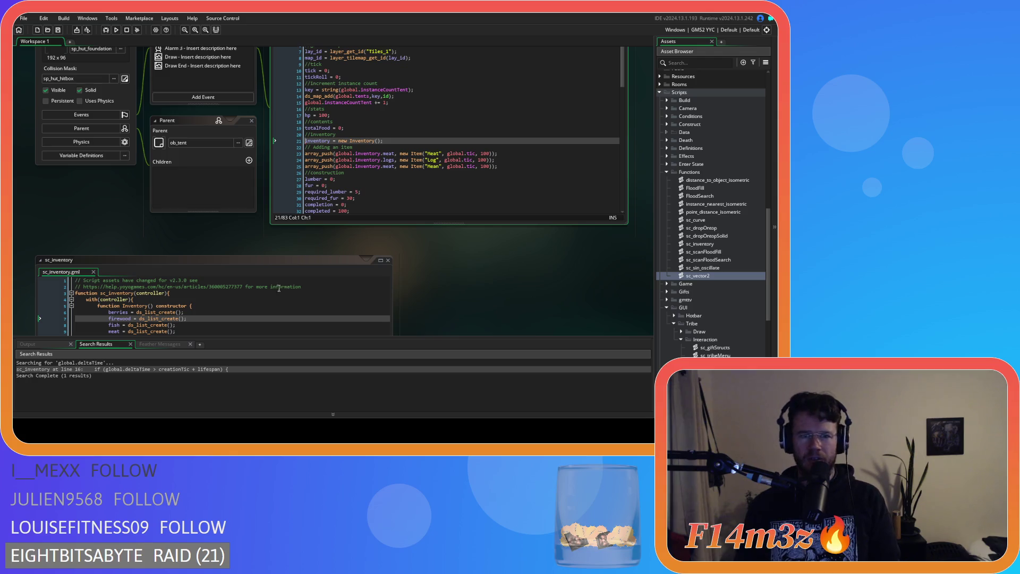
{"action": "key", "text": "ctrl+z"}
{"action": "key", "text": "ctrl+z"}
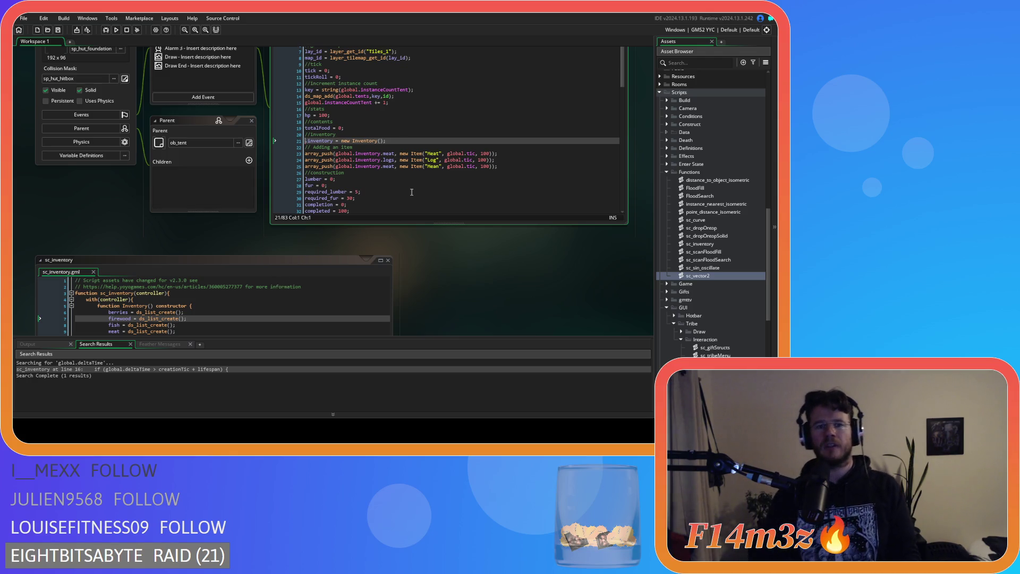
{"action": "scroll", "coordinate": [496, 311], "scroll_direction": "down", "scroll_amount": 3}
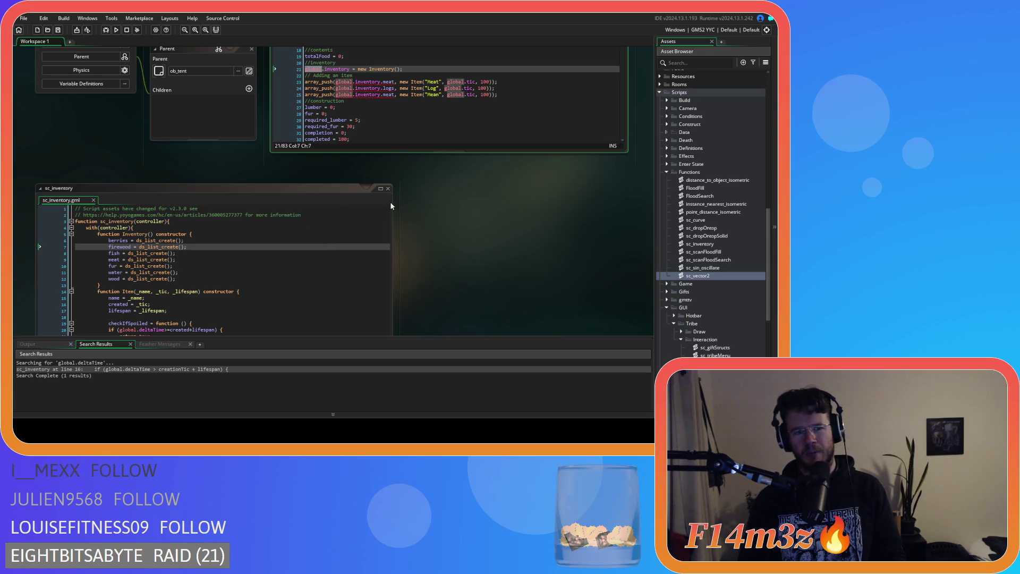
Scroll between sc_inventory and ob_store's Create code, ending on the global.inventory = new Inventory() line.
{"action": "left_click", "coordinate": [388, 95]}
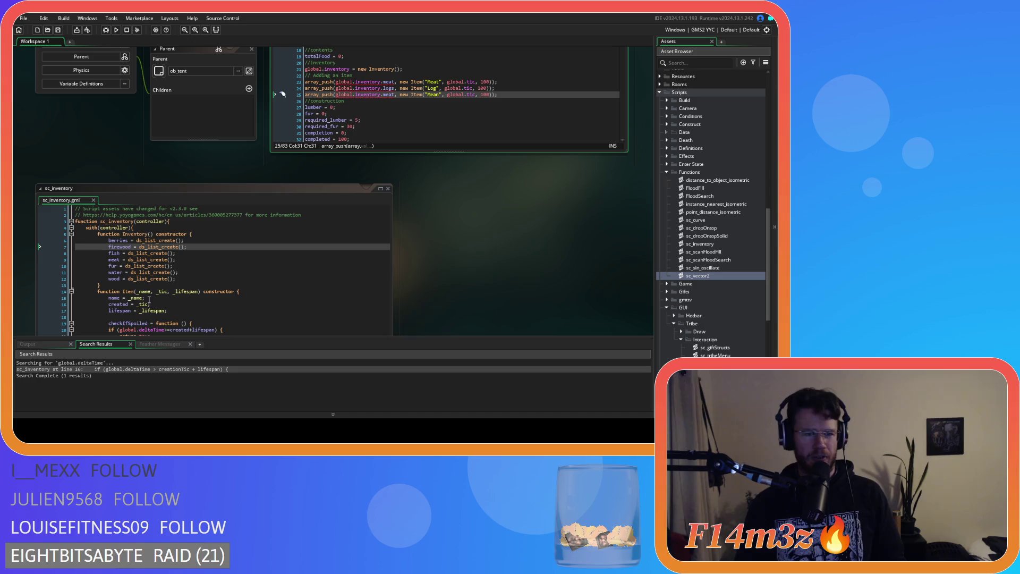
{"action": "scroll", "coordinate": [448, 246], "scroll_direction": "down", "scroll_amount": 3}
{"action": "left_click", "coordinate": [237, 199]}
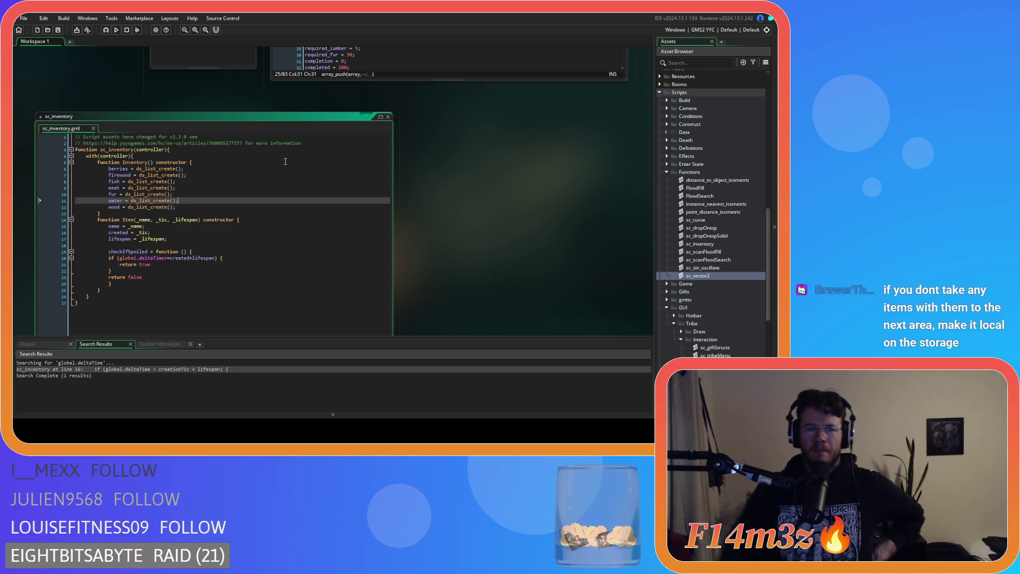
{"action": "scroll", "coordinate": [474, 156], "scroll_direction": "up", "scroll_amount": 5}
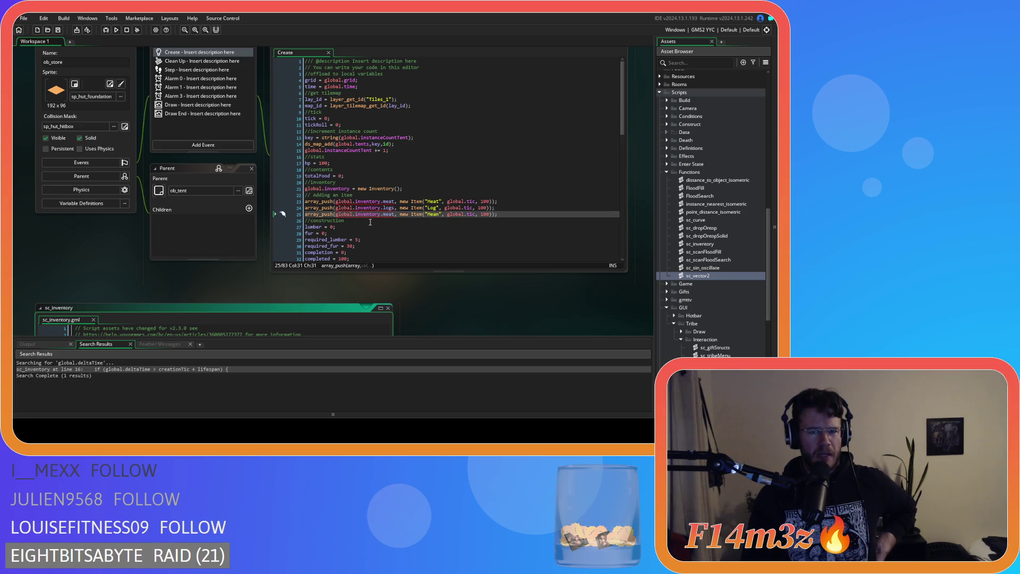
{"action": "scroll", "coordinate": [419, 296], "scroll_direction": "down", "scroll_amount": 2}
{"action": "scroll", "coordinate": [419, 296], "scroll_direction": "down", "scroll_amount": 1}
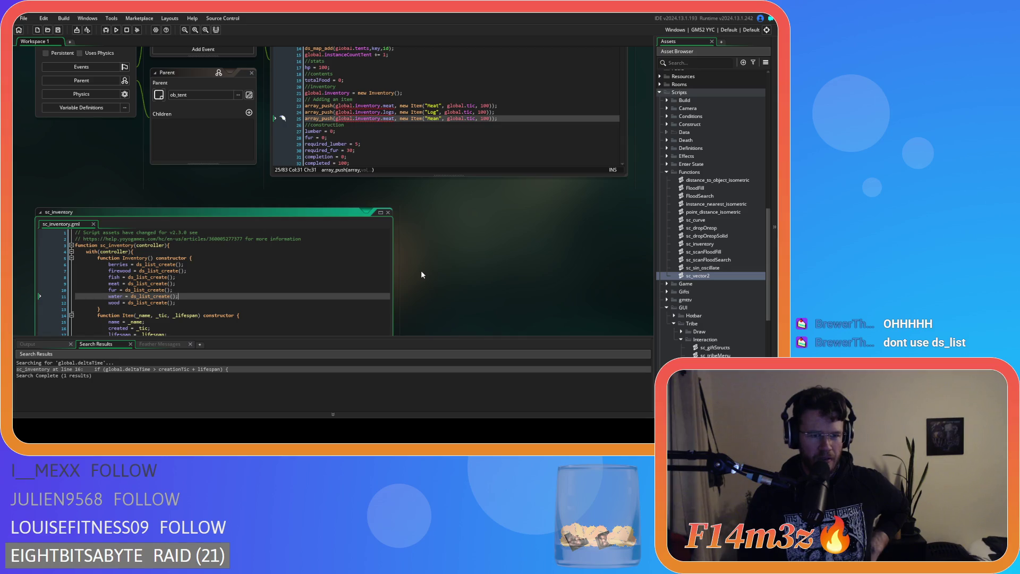
{"action": "scroll", "coordinate": [419, 272], "scroll_direction": "up", "scroll_amount": 2}
{"action": "left_click", "coordinate": [439, 167]}
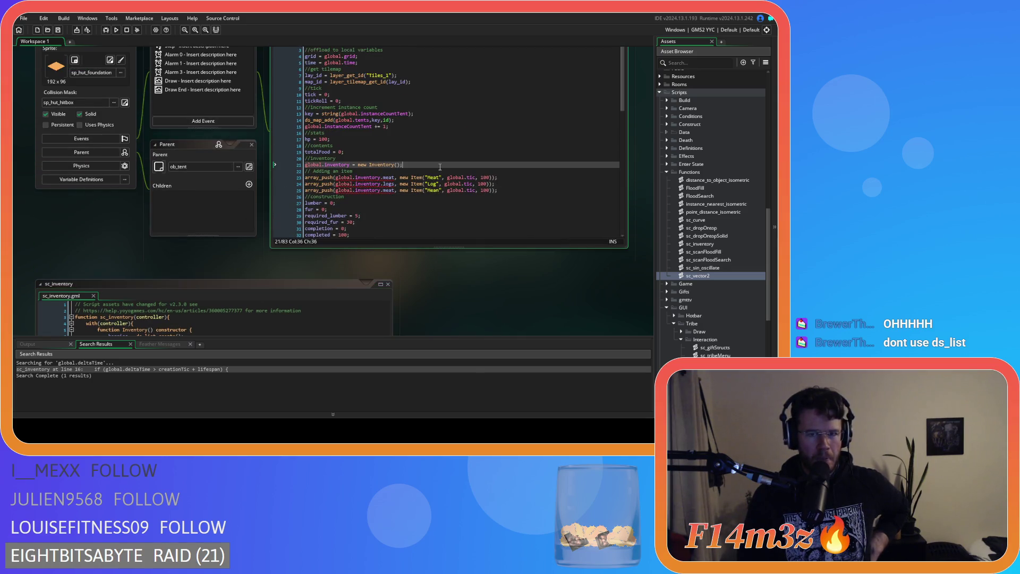
Scroll down to show sc_inventory's Inventory and Item constructors and checkIfSpoiled.
{"action": "scroll", "coordinate": [429, 298], "scroll_direction": "down", "scroll_amount": 3}
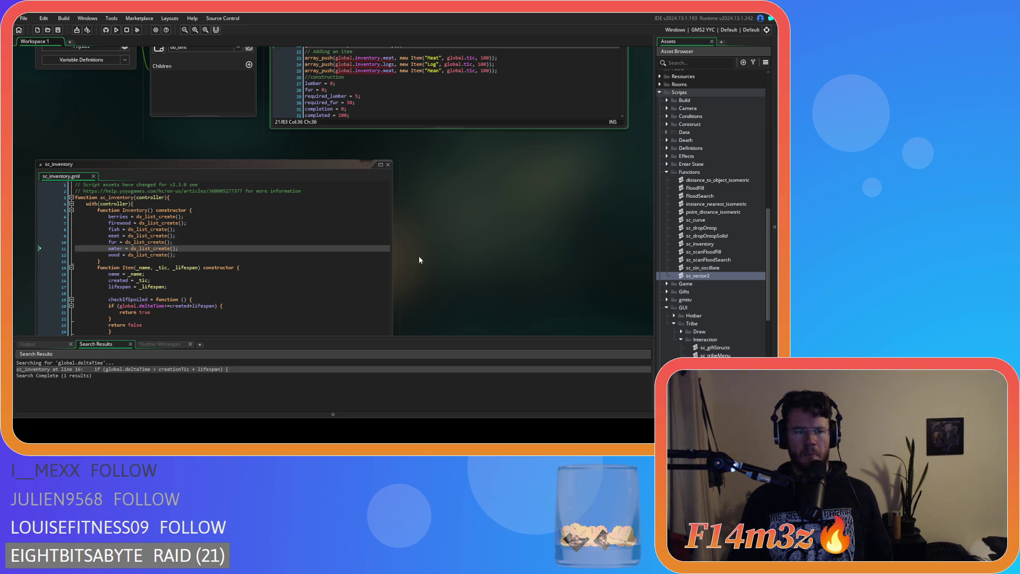
Undo the ds_list_create() edit so all seven Inventory fields start as [] again.
{"action": "scroll", "coordinate": [438, 259], "scroll_direction": "down", "scroll_amount": 1}
{"action": "left_click", "coordinate": [237, 205]}
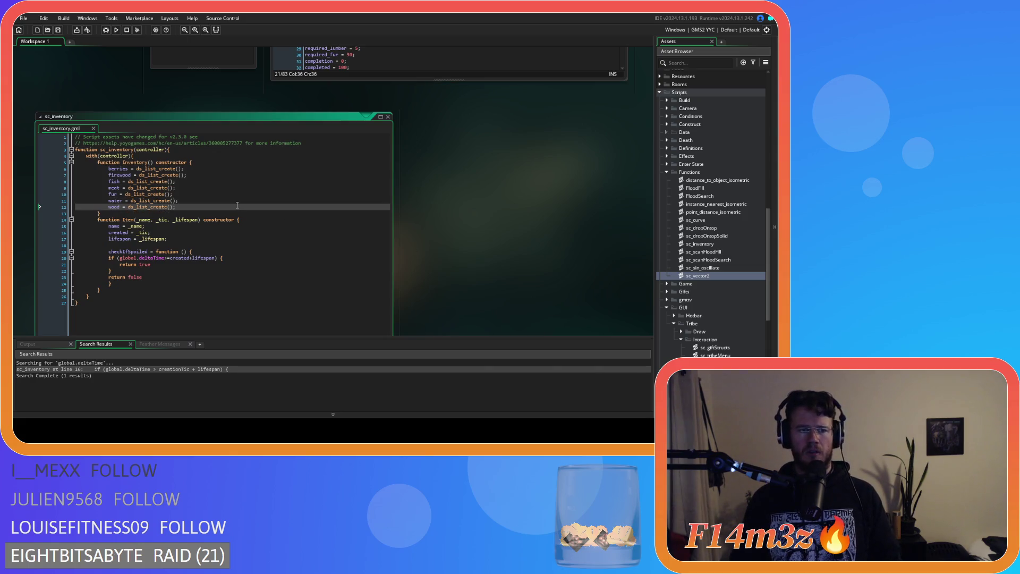
{"action": "key", "text": "ctrl+z"}
{"action": "key", "text": "ctrl+z"}
{"action": "left_click", "coordinate": [235, 205]}
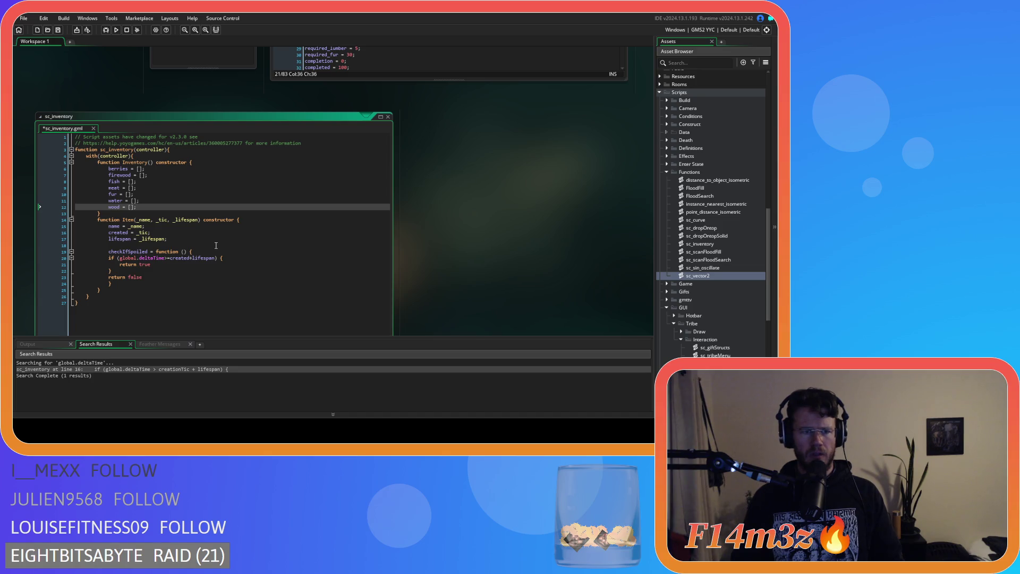
{"action": "scroll", "coordinate": [471, 321], "scroll_direction": "up", "scroll_amount": 5}
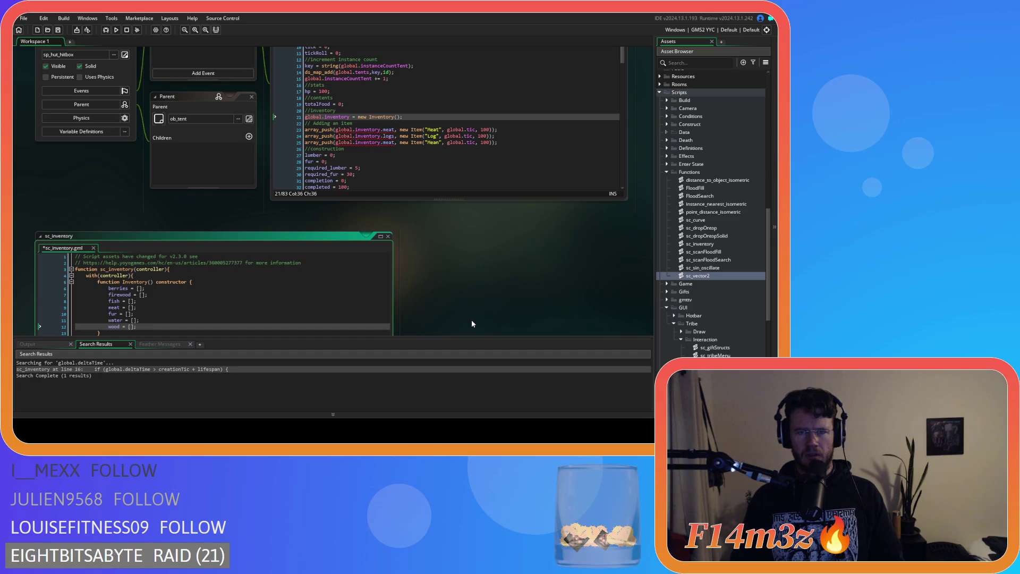
{"action": "scroll", "coordinate": [472, 324], "scroll_direction": "down", "scroll_amount": 3}
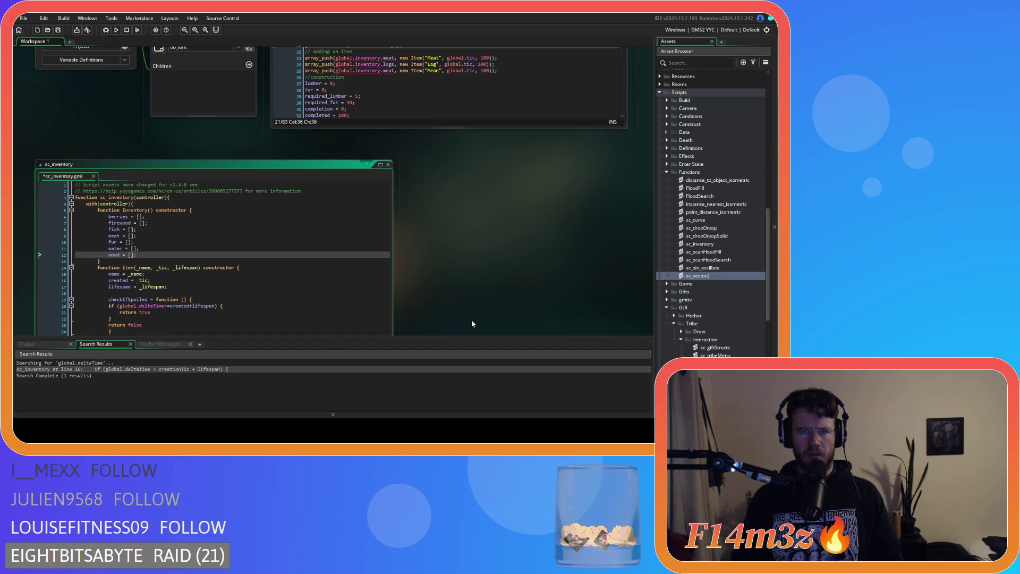
{"action": "scroll", "coordinate": [471, 323], "scroll_direction": "down", "scroll_amount": 1}
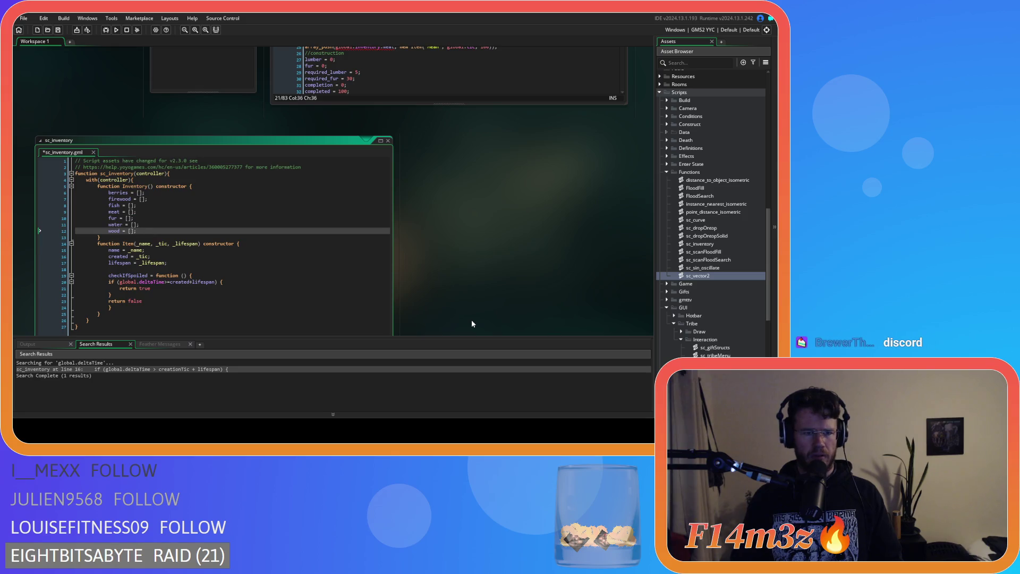
{"action": "scroll", "coordinate": [472, 323], "scroll_direction": "up", "scroll_amount": 1}
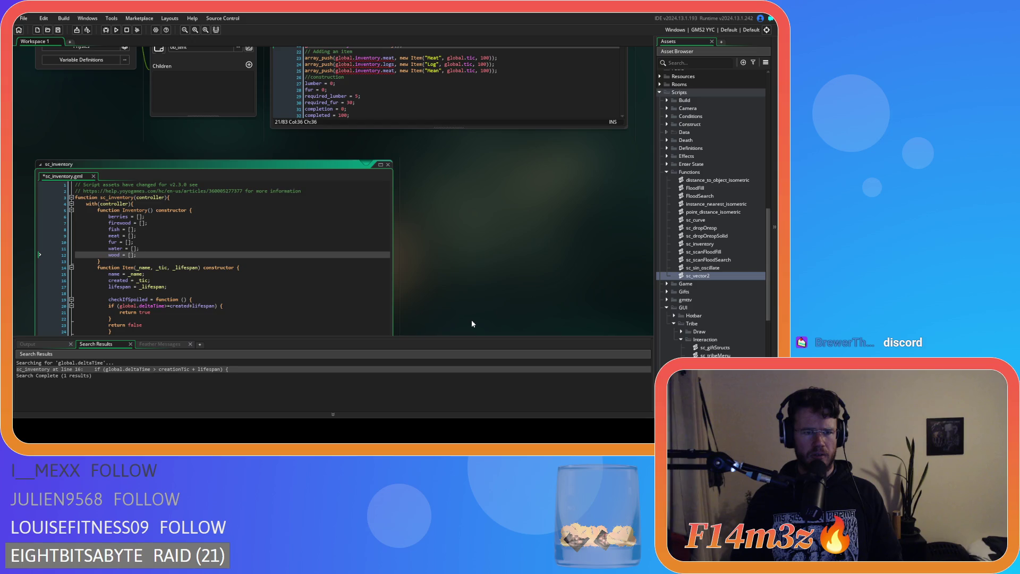
{"action": "scroll", "coordinate": [471, 324], "scroll_direction": "down", "scroll_amount": 1}
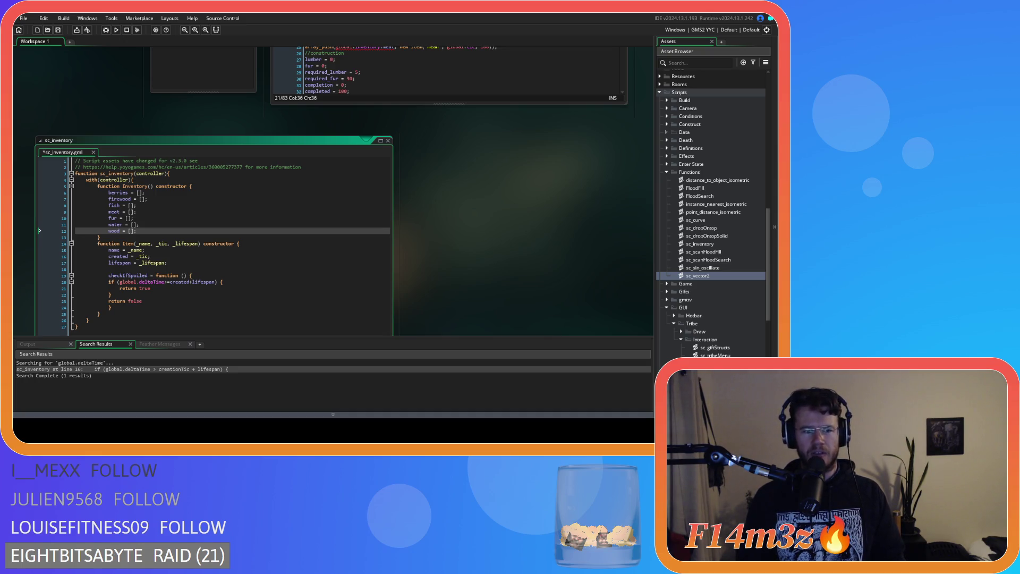
Read the Item constructor's lifespan assignment in sc_inventory, then return to ob_store's Create code.
{"action": "left_click", "coordinate": [414, 218]}
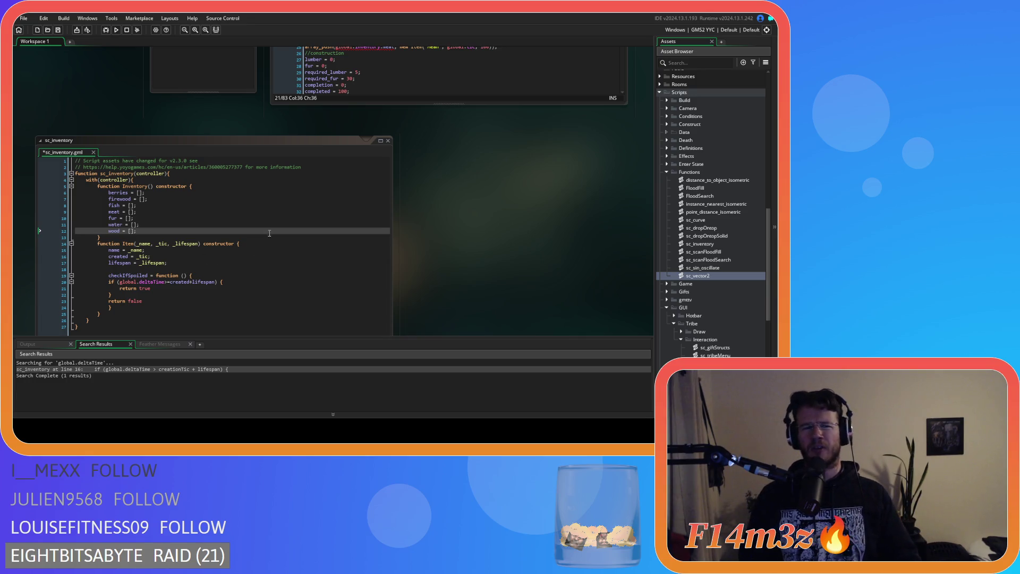
{"action": "scroll", "coordinate": [445, 257], "scroll_direction": "up", "scroll_amount": 3}
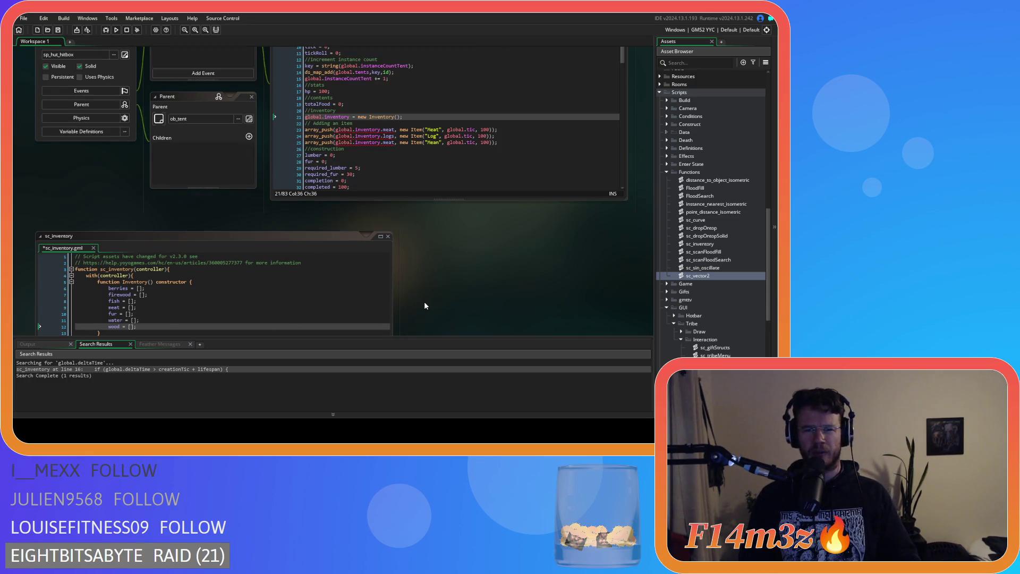
{"action": "scroll", "coordinate": [425, 305], "scroll_direction": "down", "scroll_amount": 4}
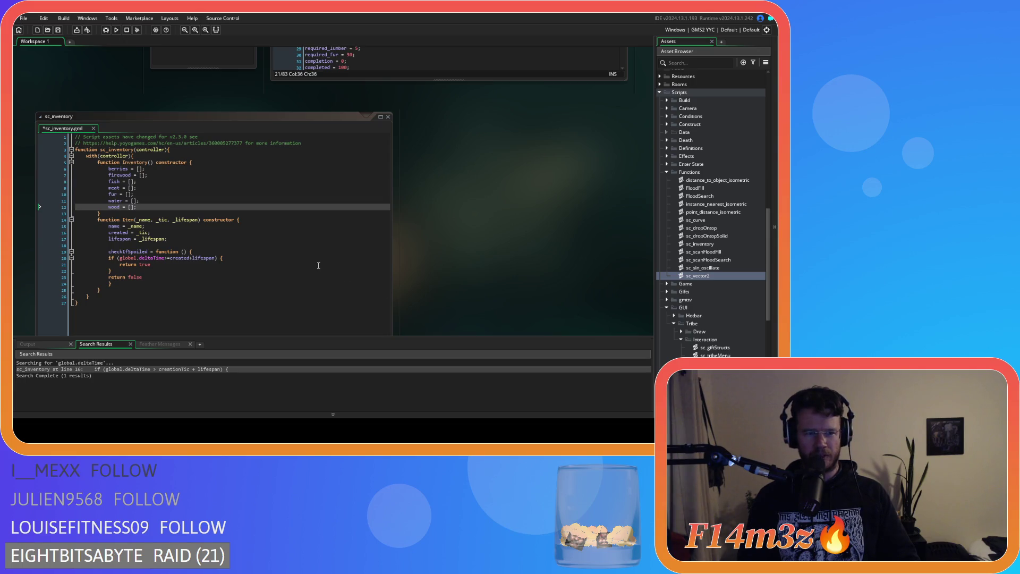
{"action": "left_click", "coordinate": [265, 240]}
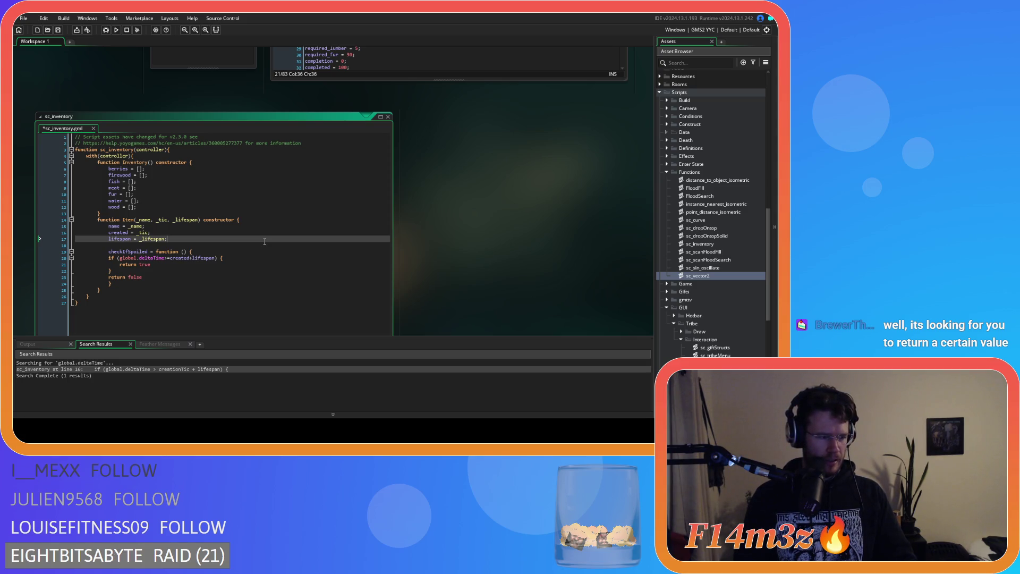
{"action": "scroll", "coordinate": [441, 282], "scroll_direction": "down", "scroll_amount": 6}
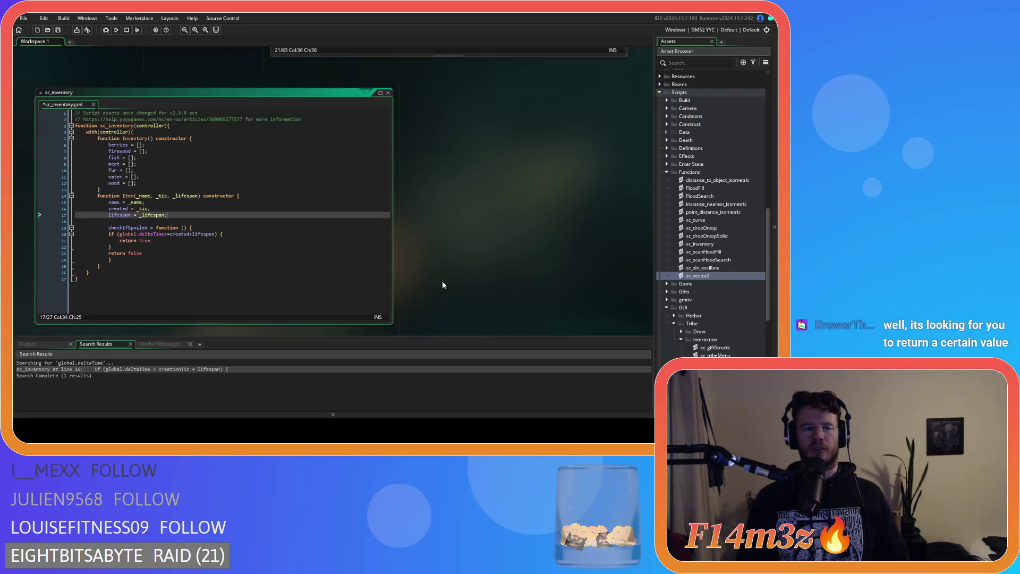
{"action": "scroll", "coordinate": [439, 285], "scroll_direction": "up", "scroll_amount": 7}
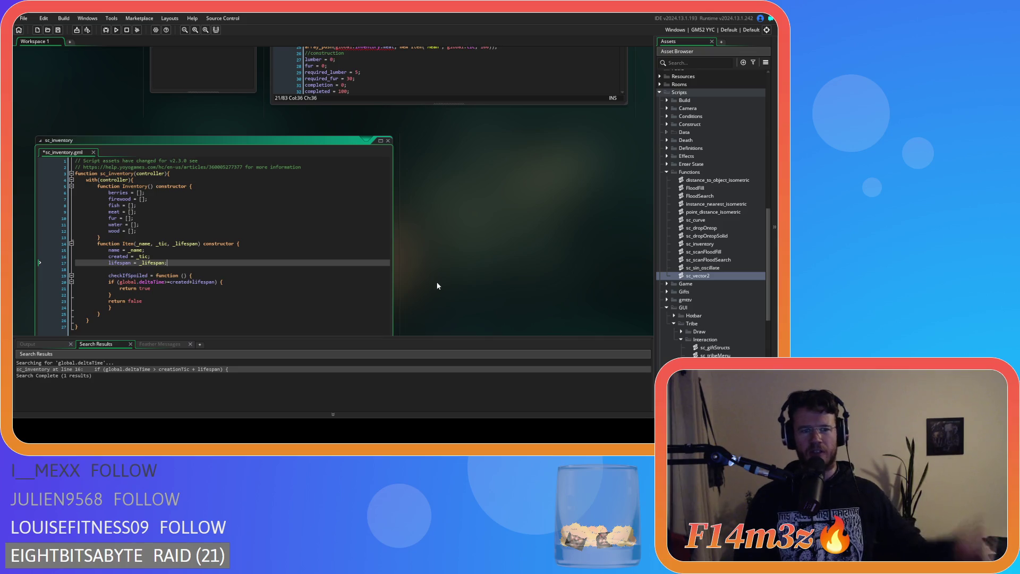
{"action": "scroll", "coordinate": [453, 266], "scroll_direction": "down", "scroll_amount": 2}
{"action": "scroll", "coordinate": [444, 282], "scroll_direction": "up", "scroll_amount": 5}
{"action": "left_click", "coordinate": [437, 259]}
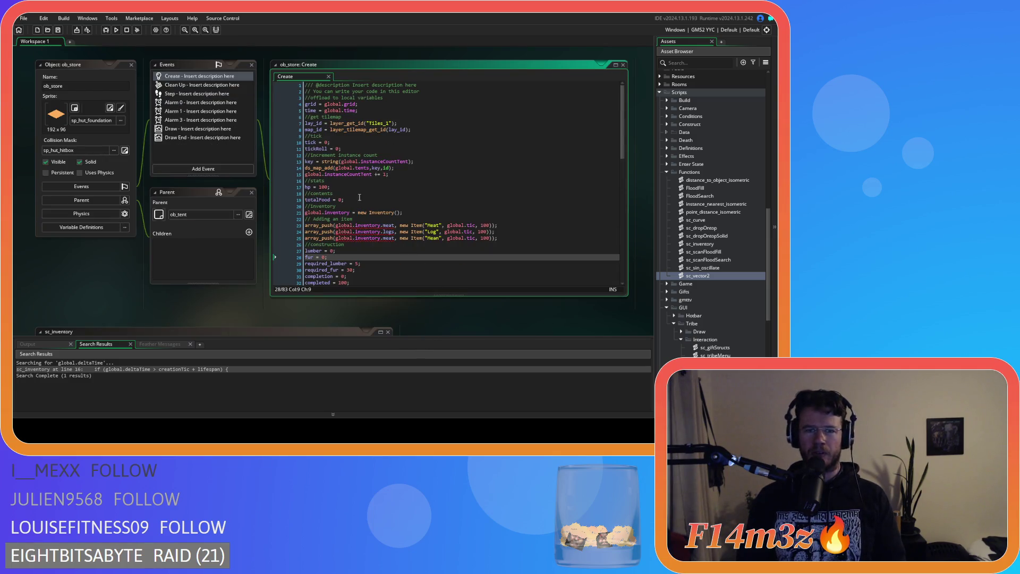
Check the hp = 100 and totalFood = 0 lines, then scroll down to sc_inventory's Item constructor.
{"action": "left_click", "coordinate": [360, 185]}
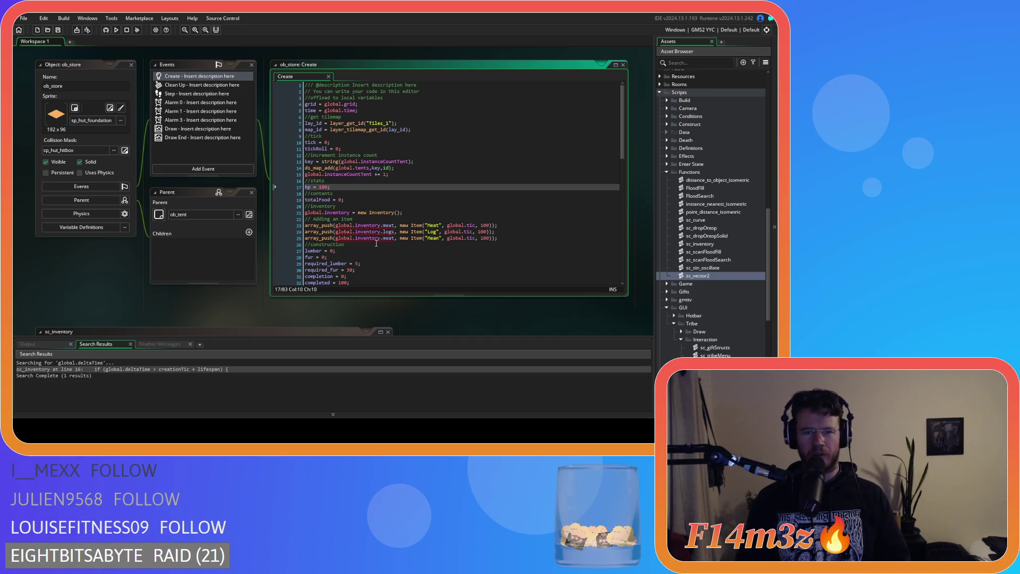
{"action": "left_click", "coordinate": [469, 199]}
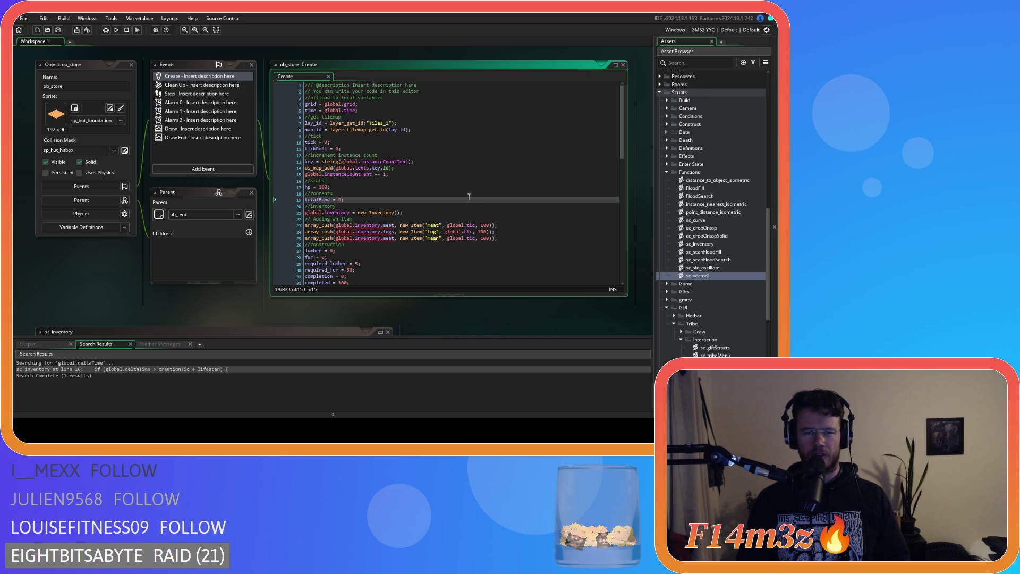
{"action": "scroll", "coordinate": [459, 188], "scroll_direction": "down", "scroll_amount": 3}
{"action": "scroll", "coordinate": [470, 292], "scroll_direction": "down", "scroll_amount": 5}
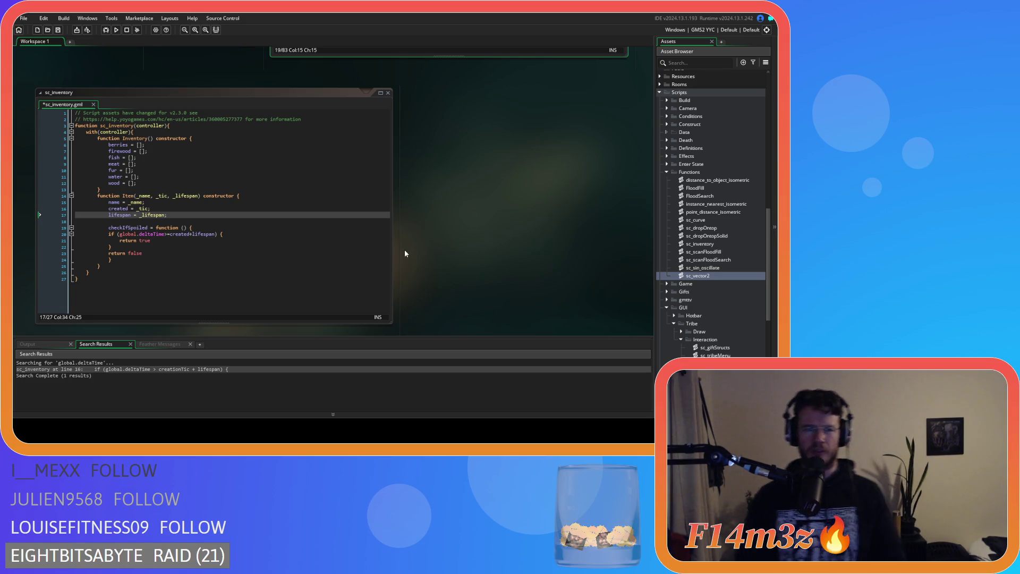
Look over the Item constructor's signature and name assignment, then scroll back up to ob_store's Create code.
{"action": "left_click", "coordinate": [310, 216]}
{"action": "left_click", "coordinate": [286, 266]}
{"action": "left_click", "coordinate": [340, 237]}
{"action": "left_click", "coordinate": [324, 202]}
{"action": "left_click", "coordinate": [281, 194]}
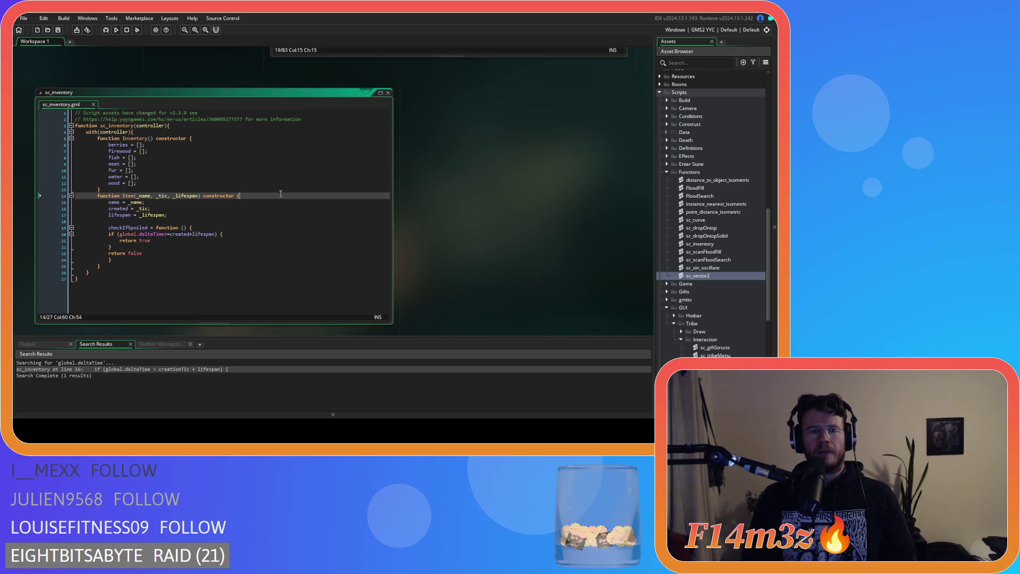
{"action": "left_click", "coordinate": [275, 199]}
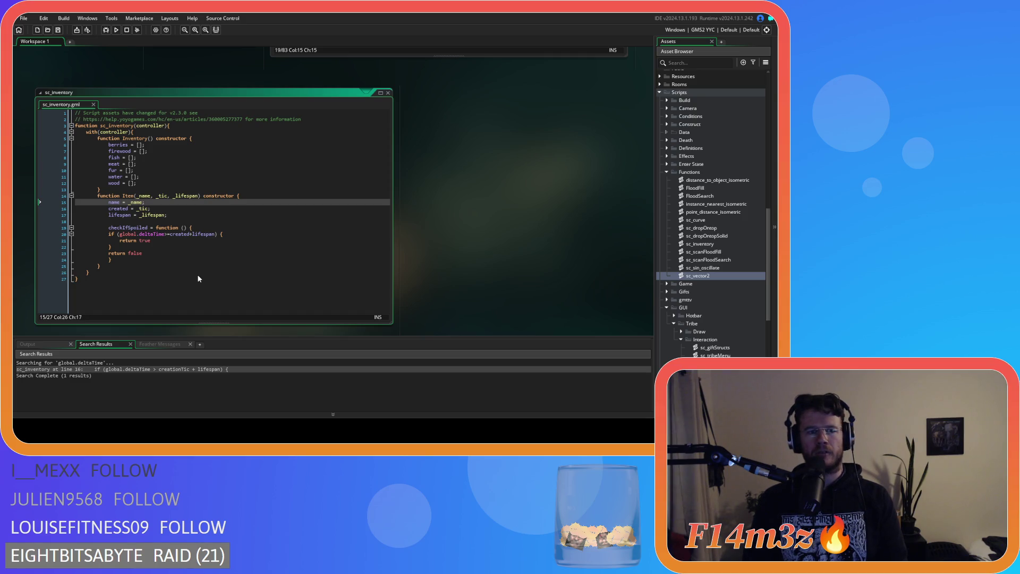
{"action": "scroll", "coordinate": [196, 274], "scroll_direction": "up", "scroll_amount": 5}
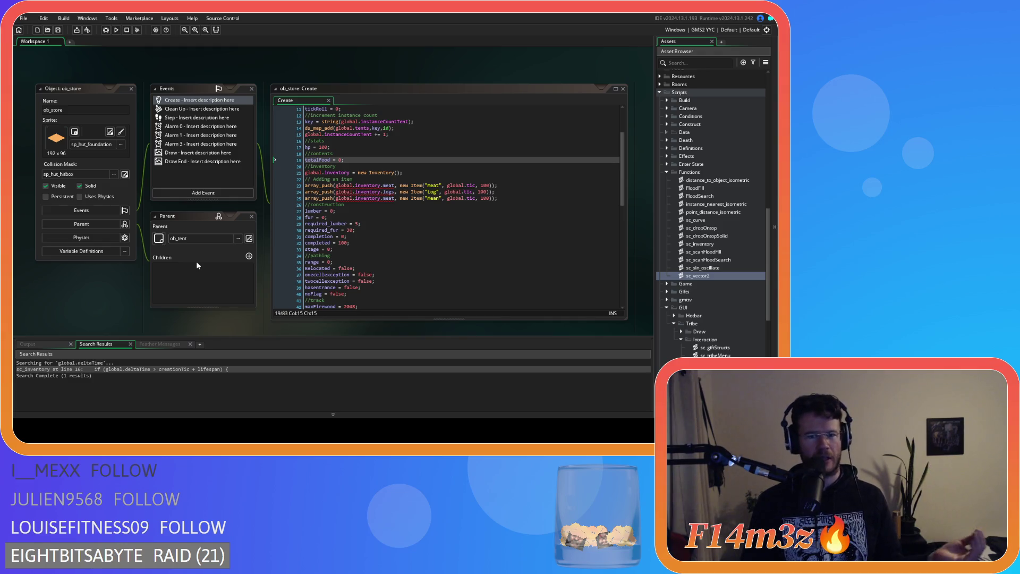
{"action": "left_click_drag", "start_coordinate": [321, 186], "coordinate": [506, 200]}
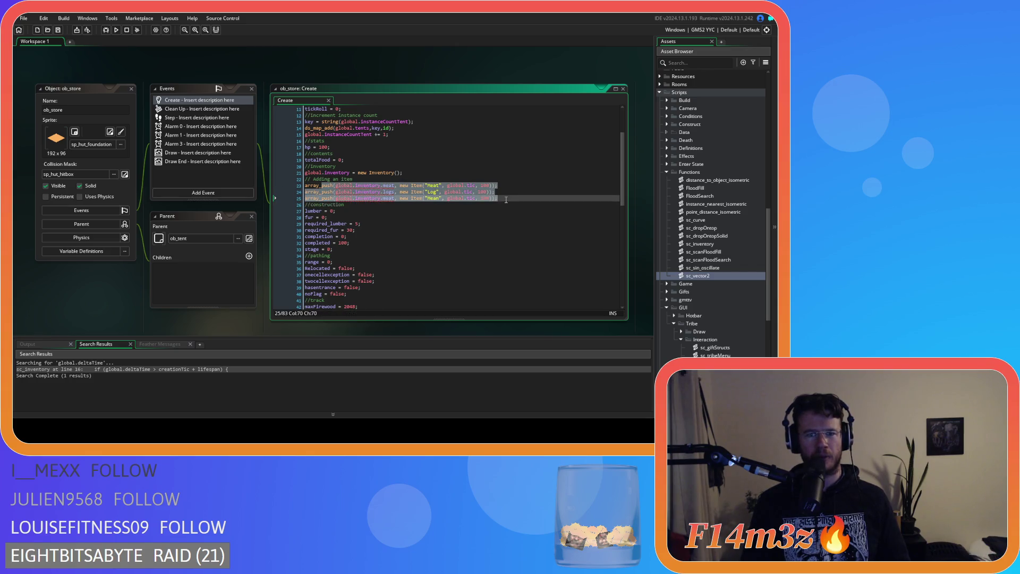
{"action": "left_click", "coordinate": [505, 199]}
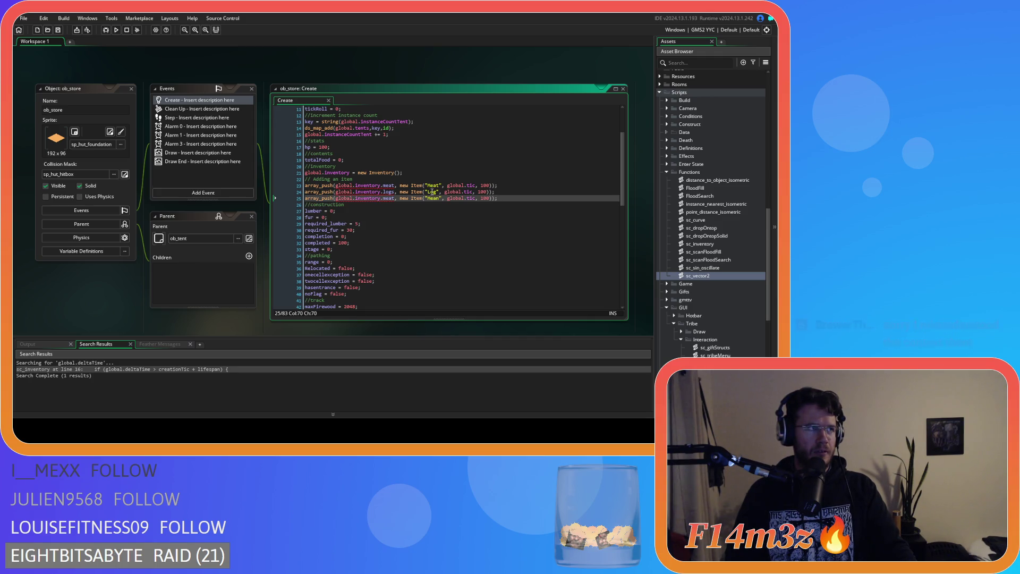
Review the Log item line in ob_store's Create code and scroll down to sc_inventory.
{"action": "left_click", "coordinate": [517, 190]}
{"action": "left_click", "coordinate": [519, 197]}
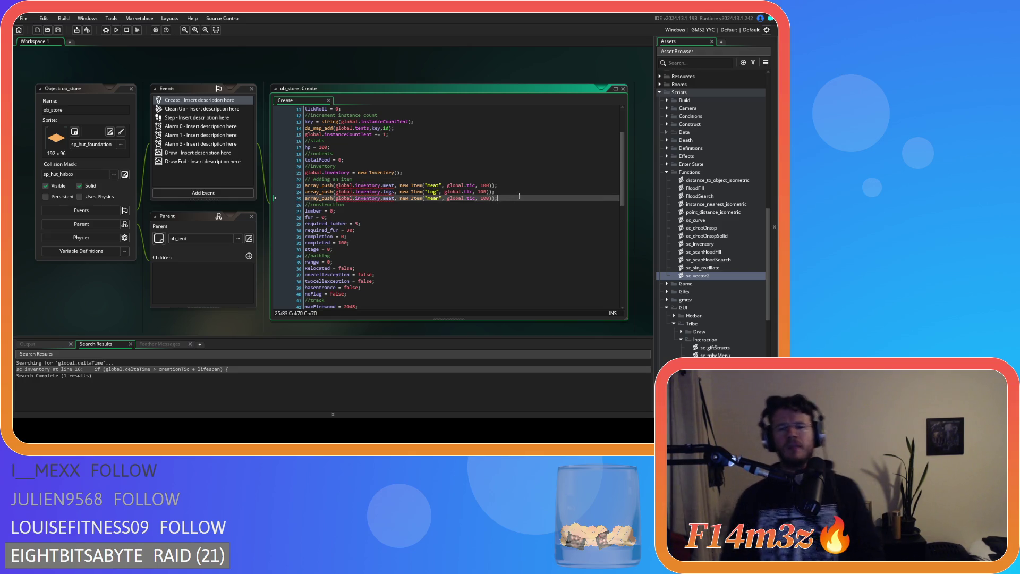
{"action": "scroll", "coordinate": [498, 226], "scroll_direction": "up", "scroll_amount": 1}
{"action": "scroll", "coordinate": [499, 226], "scroll_direction": "down", "scroll_amount": 1}
{"action": "scroll", "coordinate": [498, 226], "scroll_direction": "down", "scroll_amount": 5}
{"action": "scroll", "coordinate": [187, 302], "scroll_direction": "down", "scroll_amount": 3}
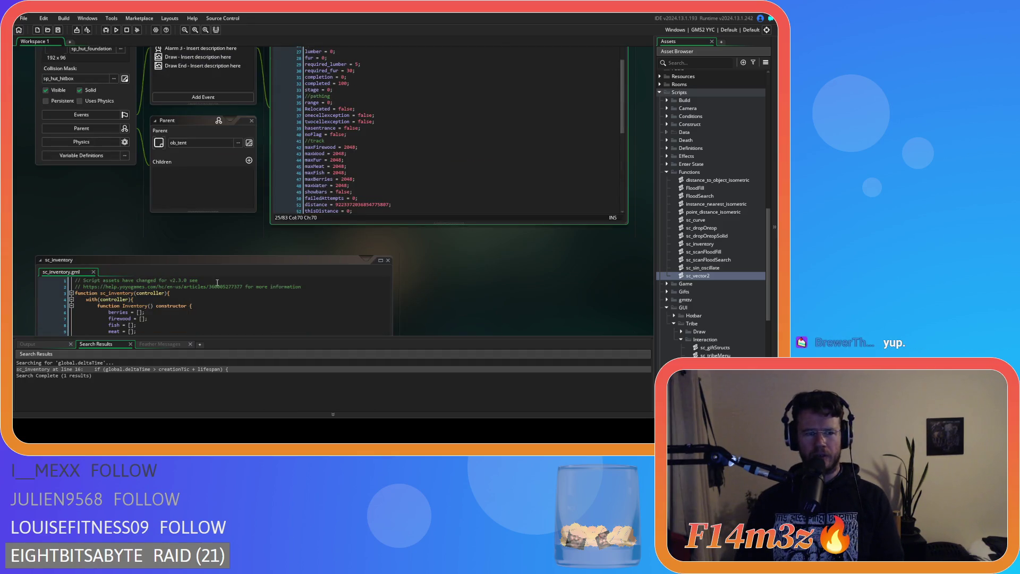
{"action": "scroll", "coordinate": [436, 295], "scroll_direction": "down", "scroll_amount": 5}
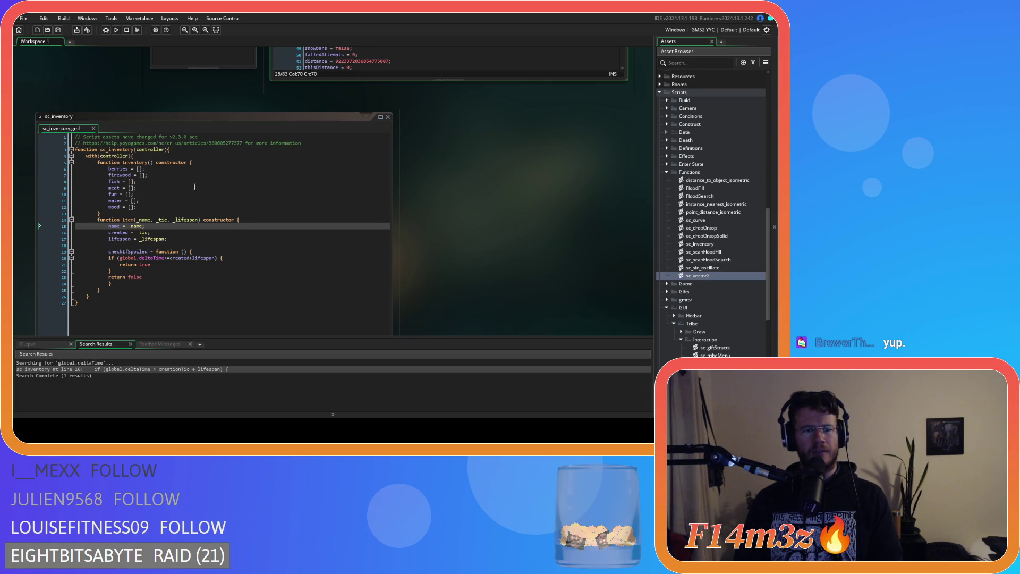
Inspect checkIfSpoiled's return true line, then open ob_store's Step event code.
{"action": "left_click_drag", "start_coordinate": [106, 192], "coordinate": [138, 256]}
{"action": "left_click", "coordinate": [215, 287]}
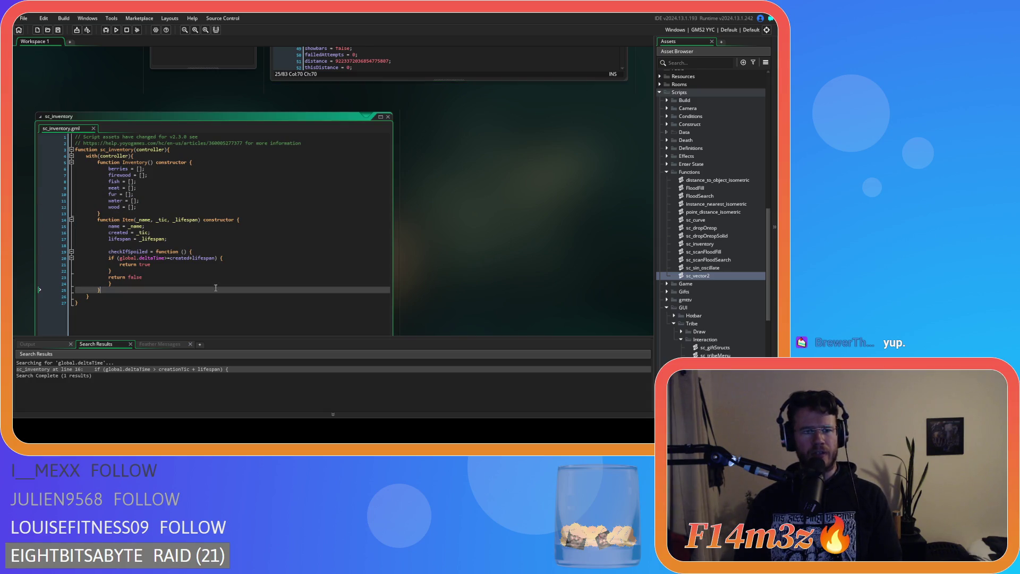
{"action": "left_click", "coordinate": [192, 264]}
{"action": "scroll", "coordinate": [508, 285], "scroll_direction": "up", "scroll_amount": 7}
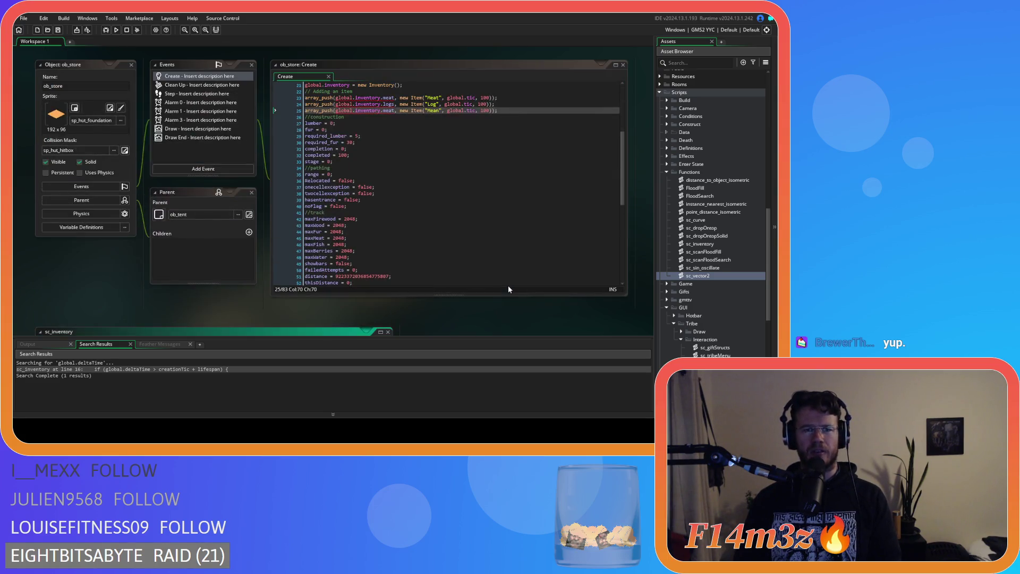
{"action": "left_click", "coordinate": [441, 225]}
{"action": "scroll", "coordinate": [441, 225], "scroll_direction": "up", "scroll_amount": 1}
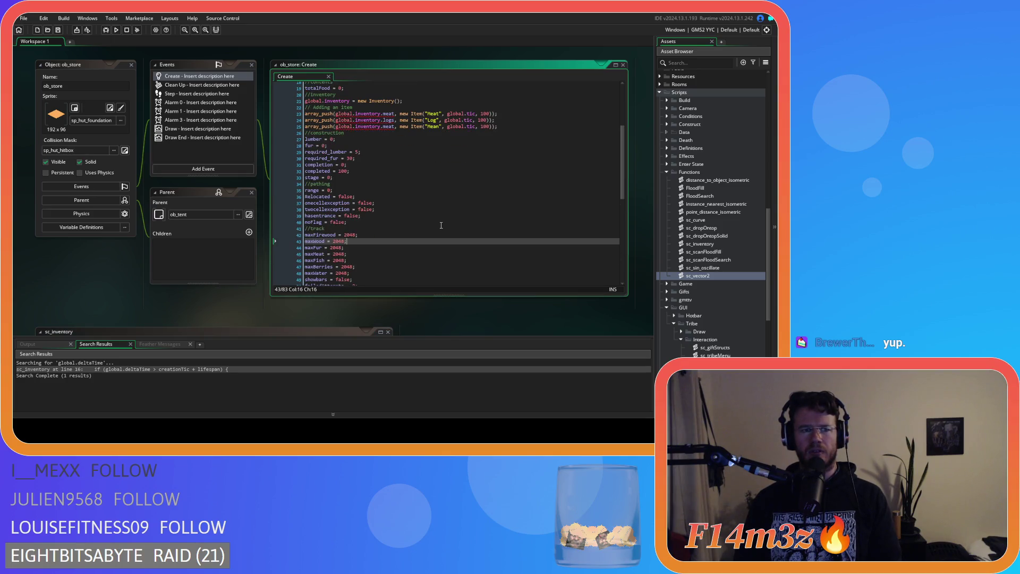
{"action": "left_click", "coordinate": [179, 95]}
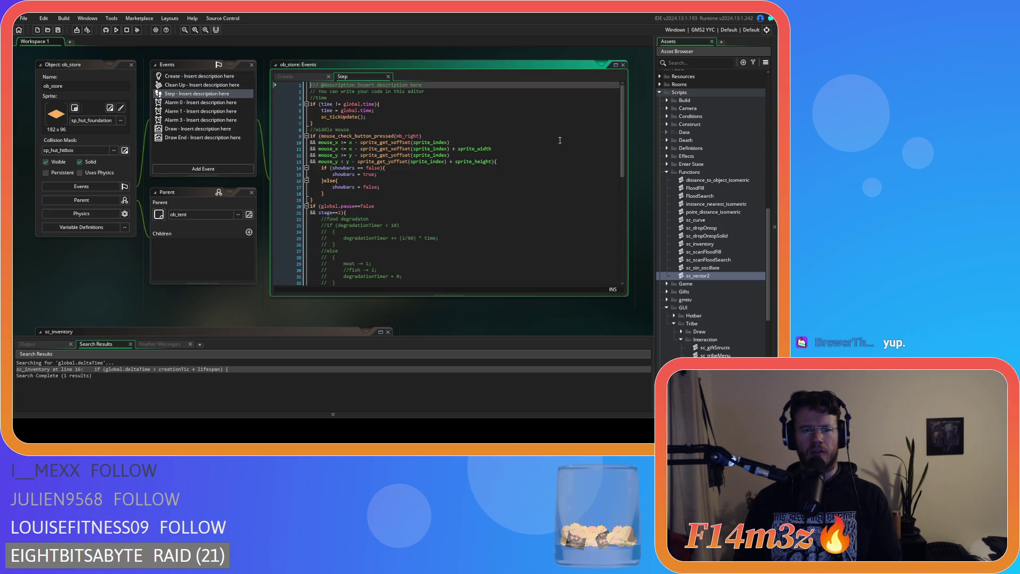
Scroll through ob_store's Step code around line 59, then scroll down to the sc_inventory script.
{"action": "mouse_move", "coordinate": [620, 168]}
{"action": "left_mouse_down"}
{"action": "mouse_move", "coordinate": [625, 289]}
{"action": "mouse_move", "coordinate": [605, 234]}
{"action": "mouse_move", "coordinate": [596, 146]}
{"action": "mouse_move", "coordinate": [591, 278]}
{"action": "left_mouse_up"}
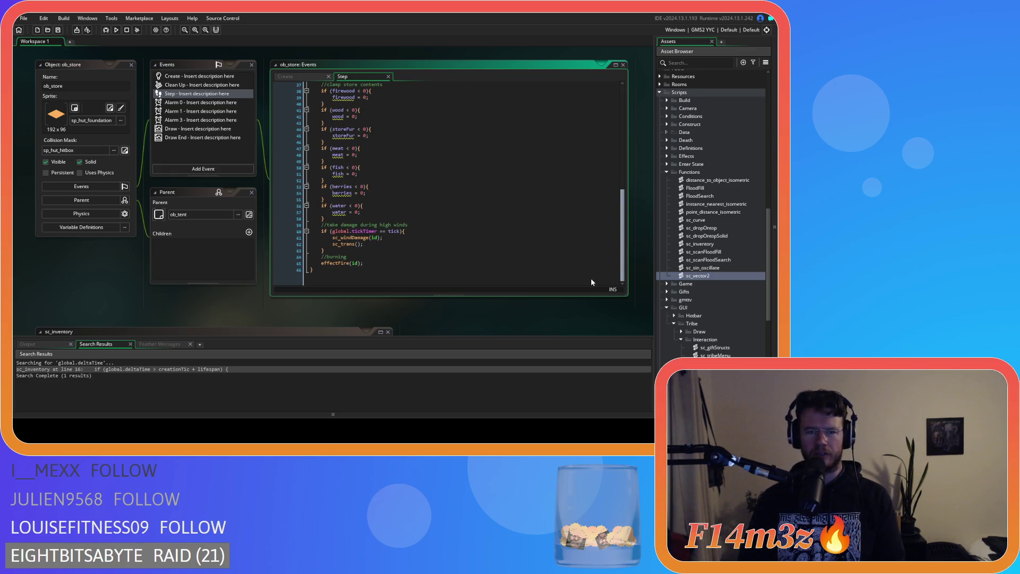
{"action": "scroll", "coordinate": [189, 300], "scroll_direction": "down", "scroll_amount": 5}
{"action": "scroll", "coordinate": [487, 281], "scroll_direction": "up", "scroll_amount": 6}
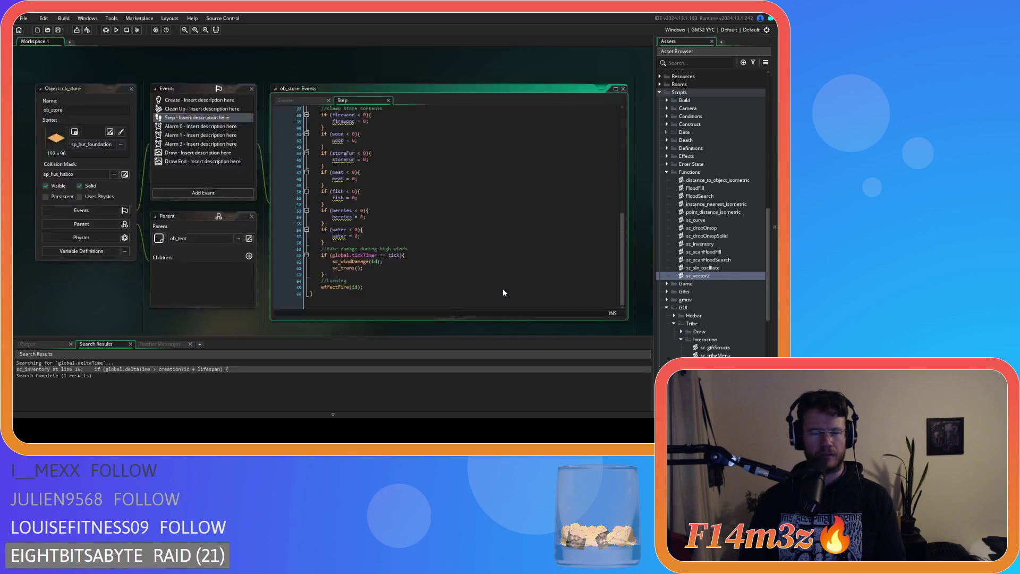
{"action": "scroll", "coordinate": [361, 267], "scroll_direction": "up", "scroll_amount": 1}
{"action": "left_click", "coordinate": [567, 263]}
{"action": "scroll", "coordinate": [568, 264], "scroll_direction": "up", "scroll_amount": 10}
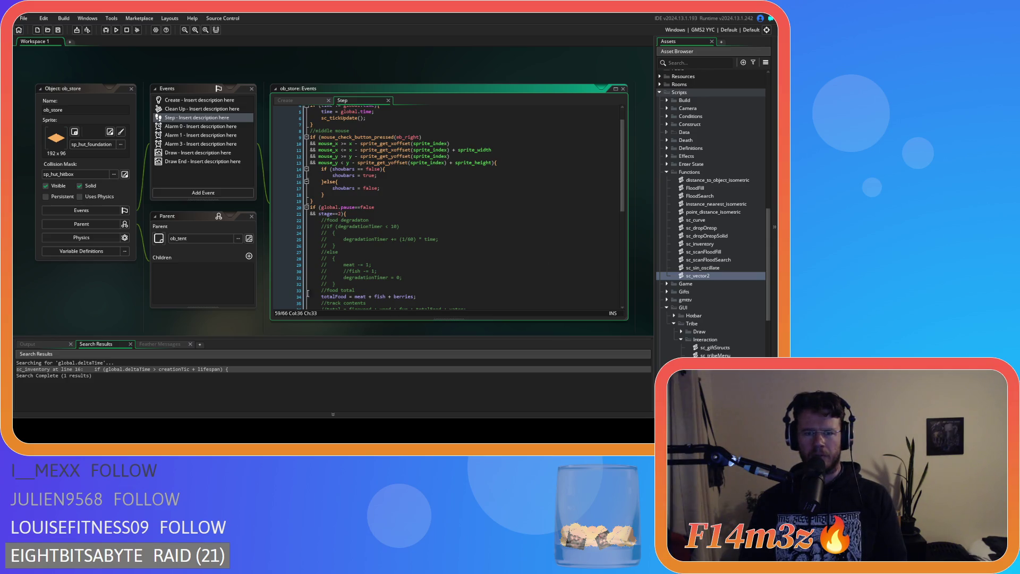
{"action": "scroll", "coordinate": [410, 292], "scroll_direction": "down", "scroll_amount": 5}
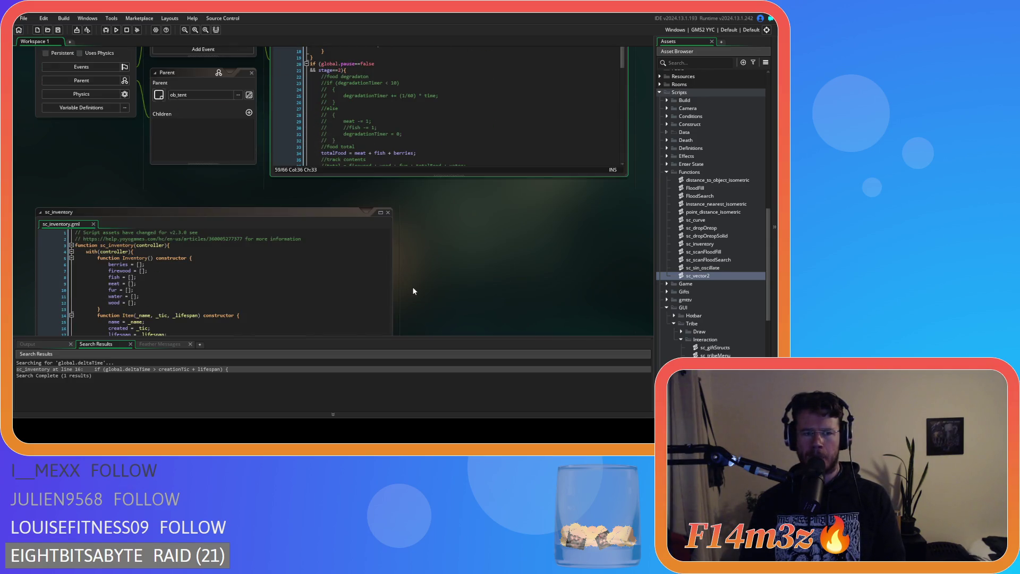
{"action": "scroll", "coordinate": [413, 291], "scroll_direction": "down", "scroll_amount": 3}
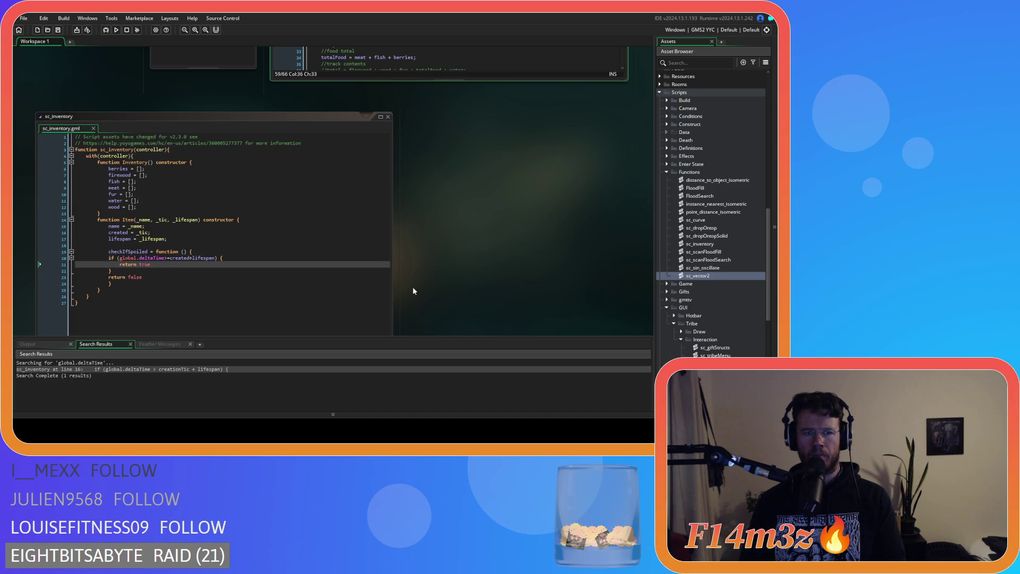
Change the Item constructor parameter _tic to _created and its assignment to created = _created.
{"action": "left_click", "coordinate": [159, 217]}
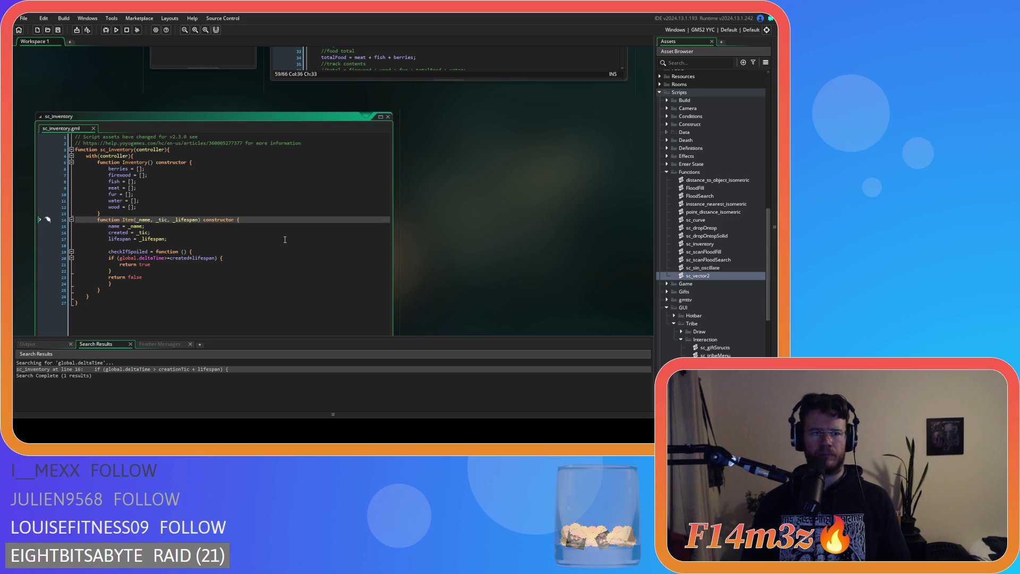
{"action": "key", "text": "BackSpace"}
{"action": "key", "text": "BackSpace"}
{"action": "key", "text": "BackSpace"}
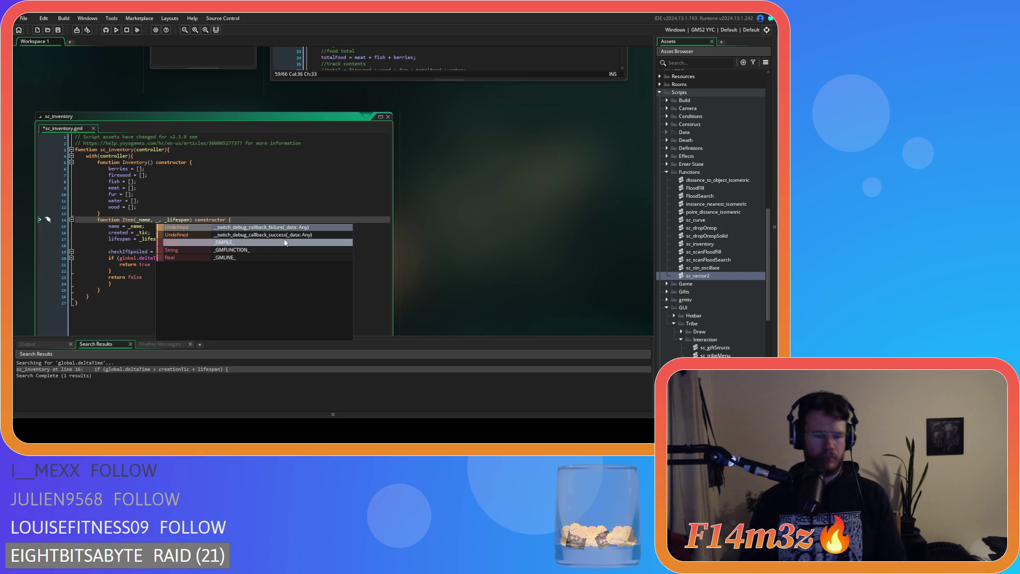
{"action": "type", "text": "created"}
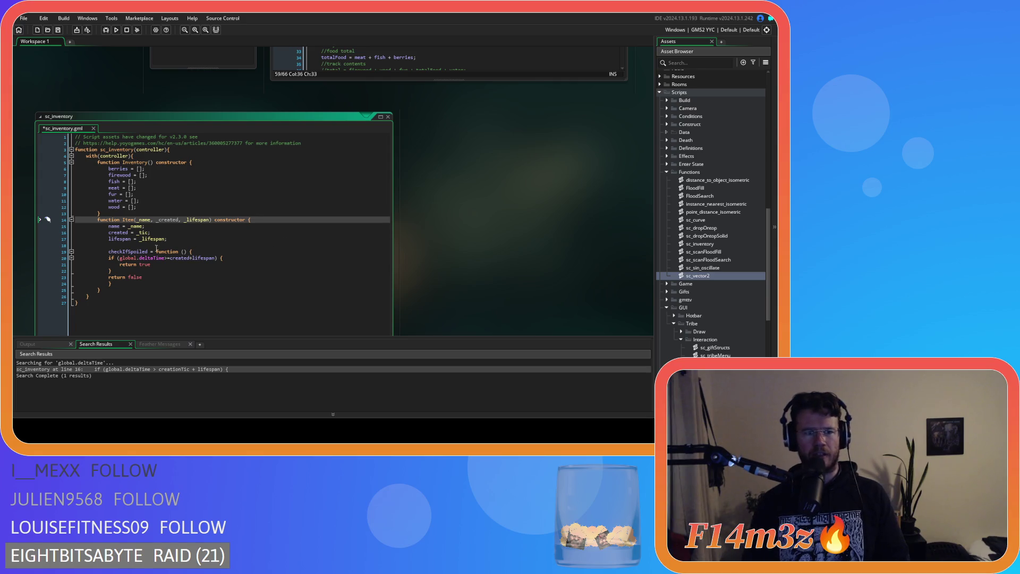
{"action": "left_click_drag", "start_coordinate": [138, 232], "coordinate": [149, 233]}
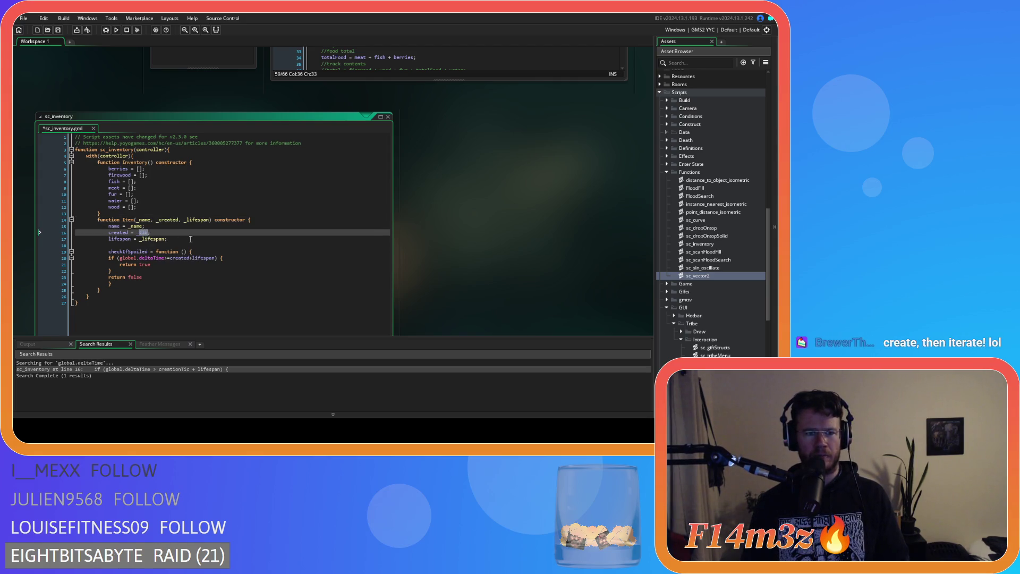
{"action": "type", "text": "created"}
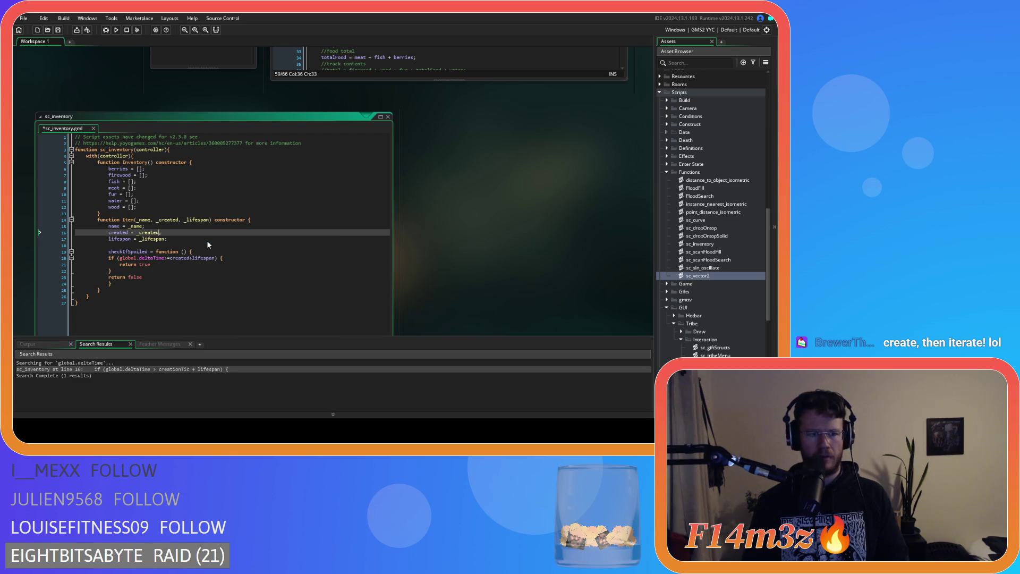
{"action": "left_click", "coordinate": [200, 239]}
Save the sc_inventory script and scroll the Asset Browser back up.
{"action": "key", "text": "ctrl+s"}
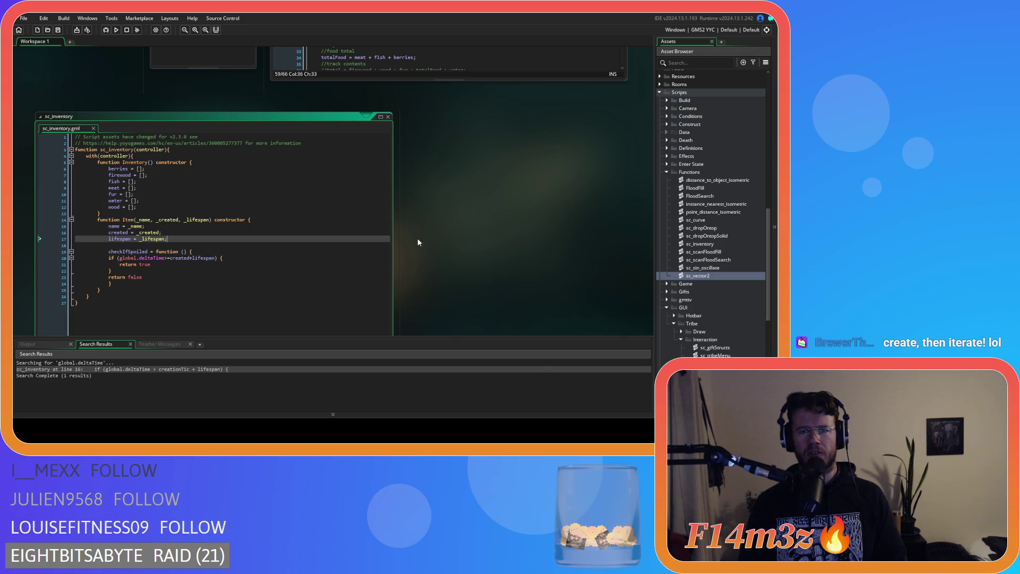
{"action": "scroll", "coordinate": [484, 244], "scroll_direction": "up", "scroll_amount": 4}
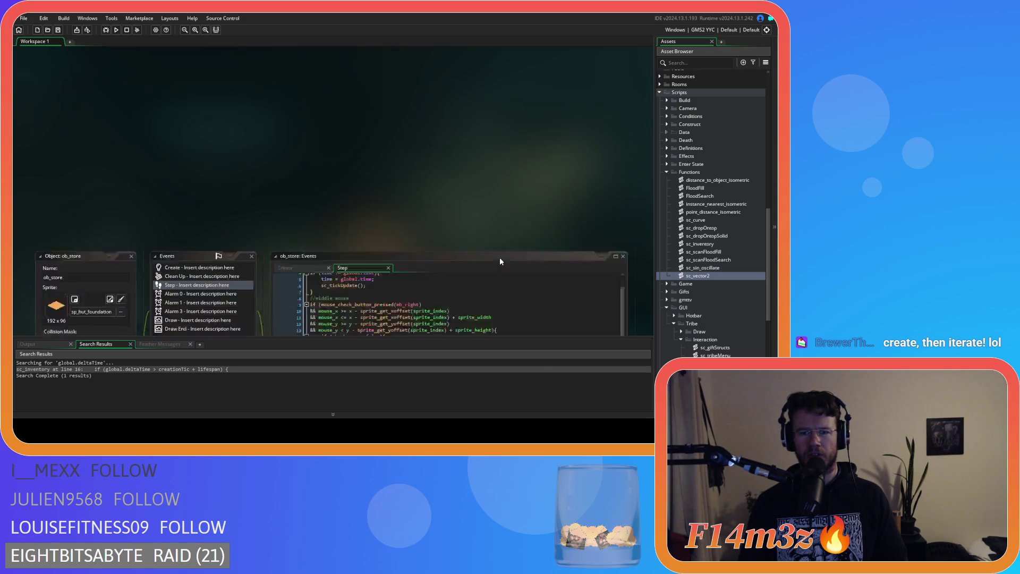
{"action": "scroll", "coordinate": [464, 314], "scroll_direction": "down", "scroll_amount": 4}
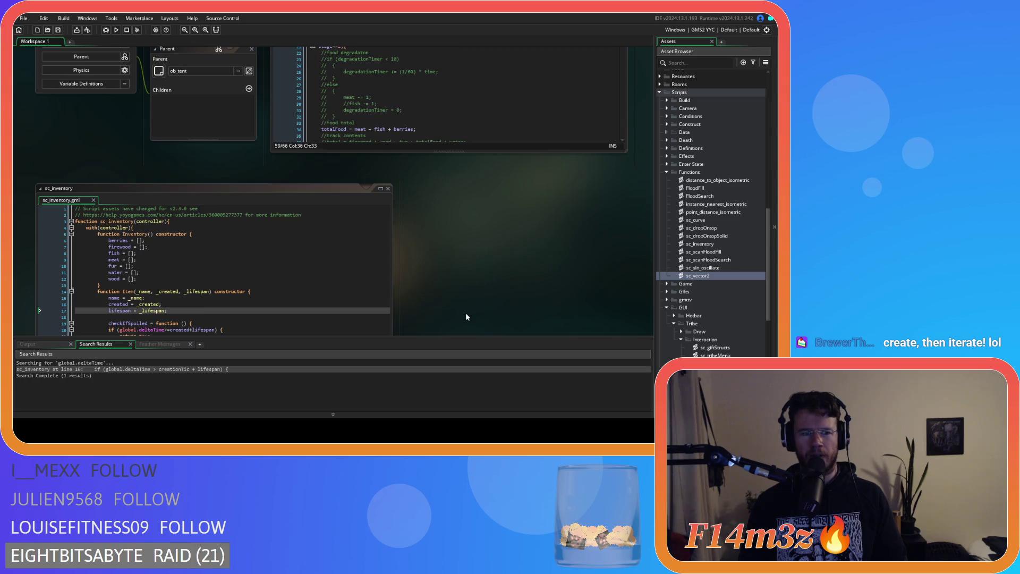
{"action": "scroll", "coordinate": [468, 313], "scroll_direction": "up", "scroll_amount": 3}
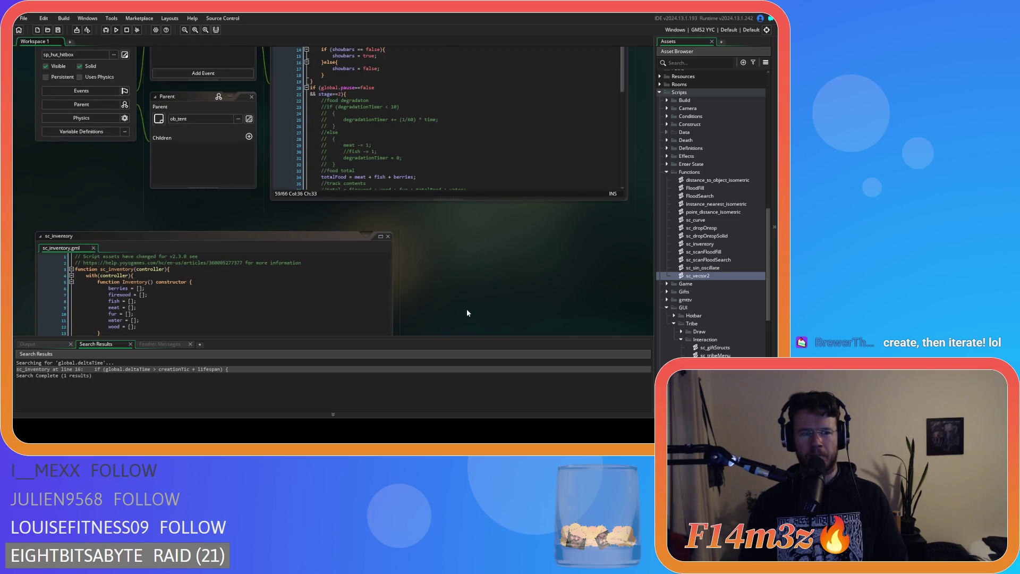
{"action": "scroll", "coordinate": [468, 313], "scroll_direction": "up", "scroll_amount": 2}
{"action": "scroll", "coordinate": [467, 313], "scroll_direction": "up", "scroll_amount": 1}
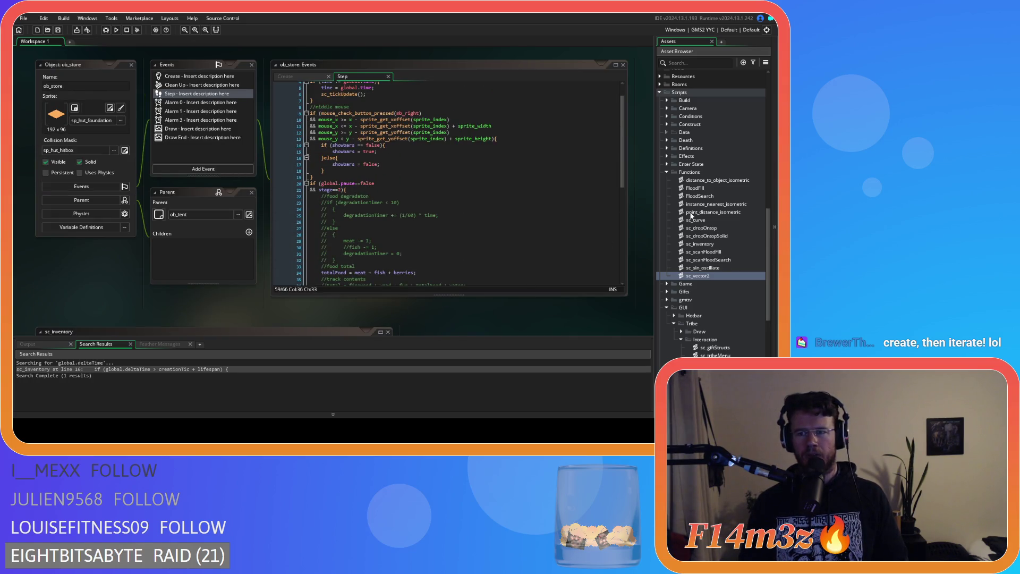
Collapse the Interaction, Tribe, GUI and Functions folders and expand the Game objects folder.
{"action": "left_click", "coordinate": [680, 339]}
{"action": "left_click", "coordinate": [674, 324]}
{"action": "left_click", "coordinate": [667, 308]}
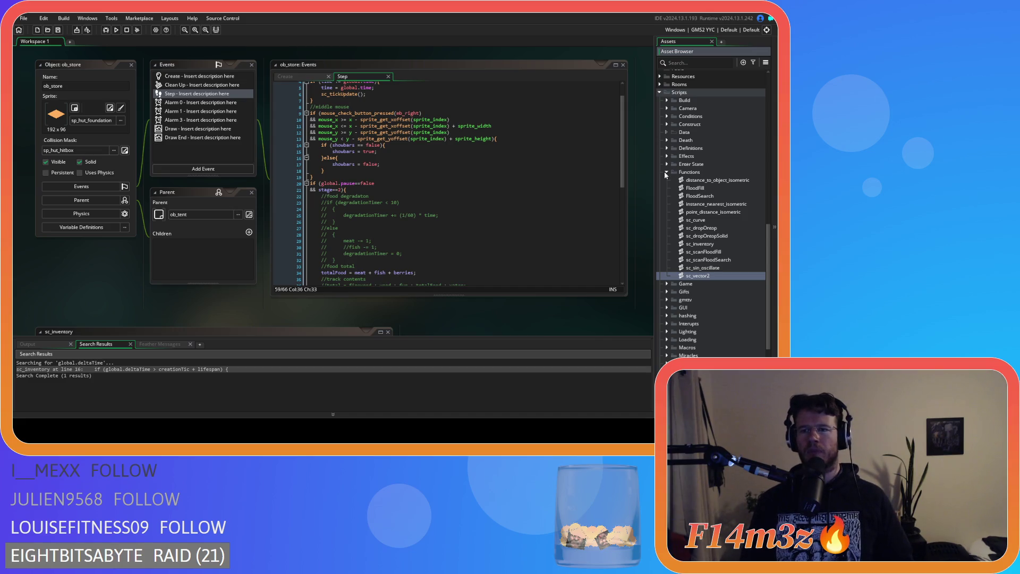
{"action": "left_click", "coordinate": [666, 173]}
{"action": "scroll", "coordinate": [686, 176], "scroll_direction": "up", "scroll_amount": 10}
{"action": "left_click", "coordinate": [666, 251]}
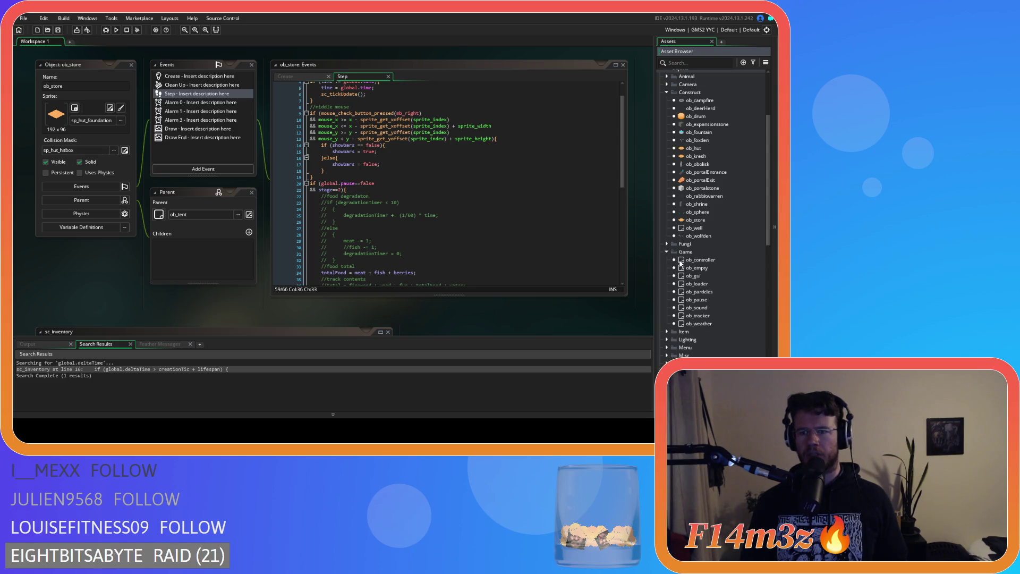
Open ob_controller's Begin Step and End Step event code.
{"action": "double_click", "coordinate": [700, 259]}
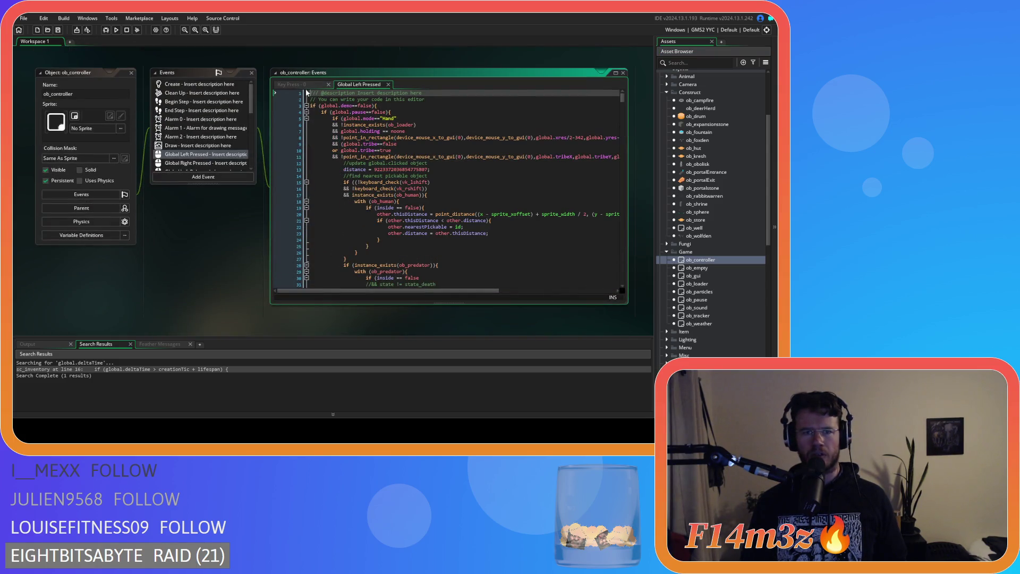
{"action": "double_click", "coordinate": [194, 101]}
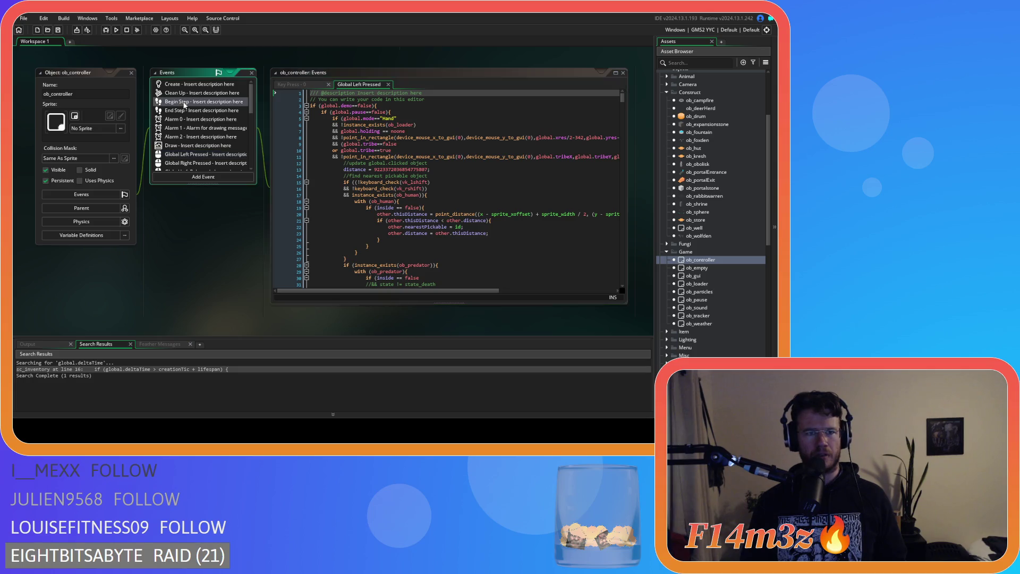
{"action": "double_click", "coordinate": [182, 110]}
{"action": "scroll", "coordinate": [426, 190], "scroll_direction": "down", "scroll_amount": 2}
{"action": "scroll", "coordinate": [425, 189], "scroll_direction": "up", "scroll_amount": 2}
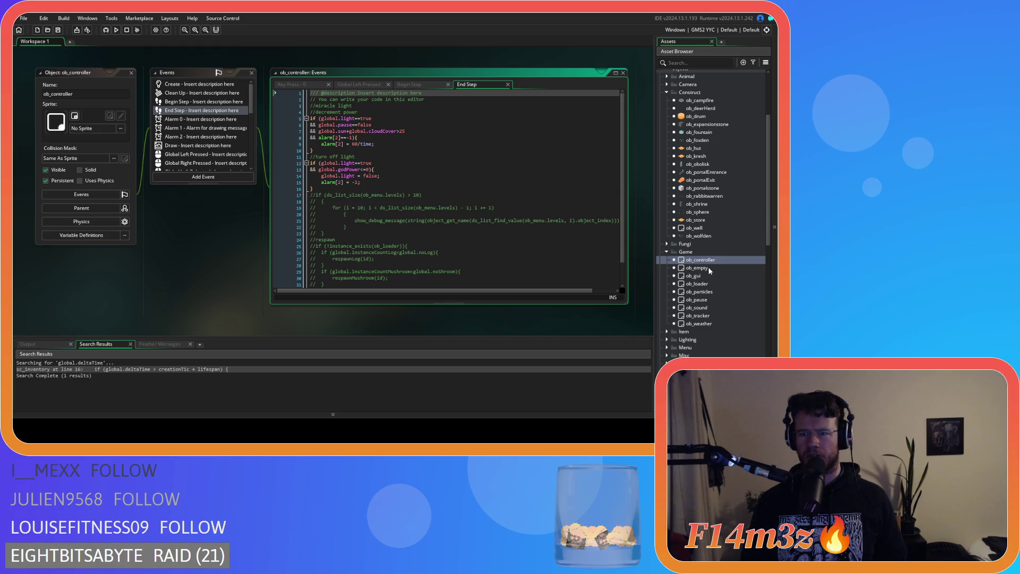
Check the godPower clamp line in ob_tracker's Step code, then close ob_tracker.
{"action": "double_click", "coordinate": [700, 315]}
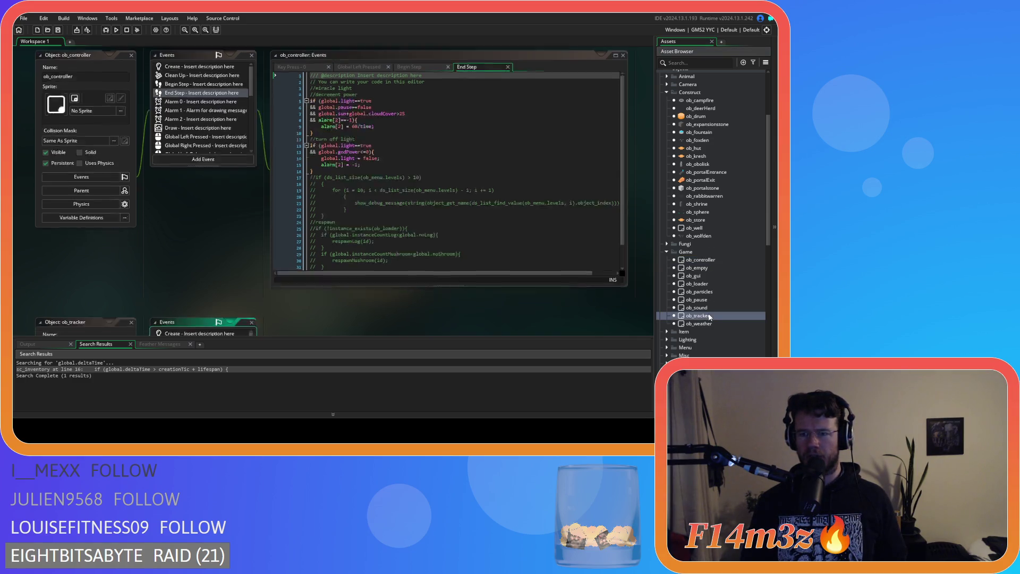
{"action": "double_click", "coordinate": [173, 124]}
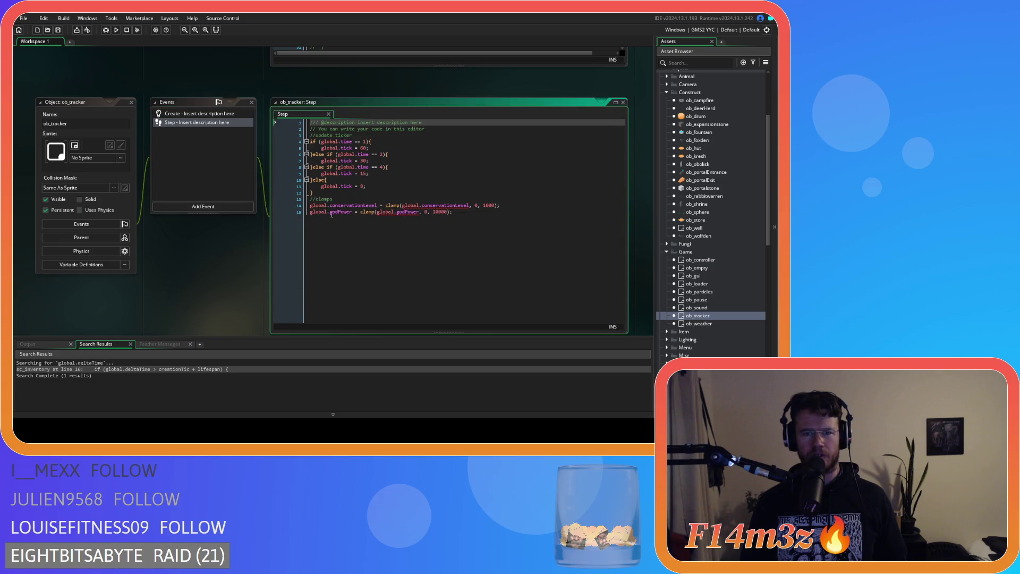
{"action": "left_click", "coordinate": [357, 233]}
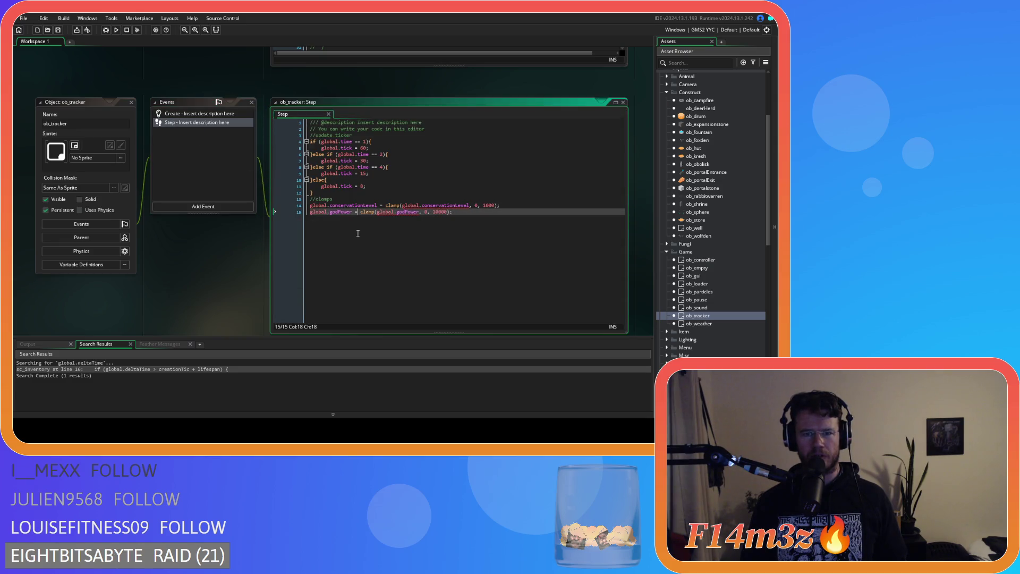
{"action": "left_click", "coordinate": [131, 102]}
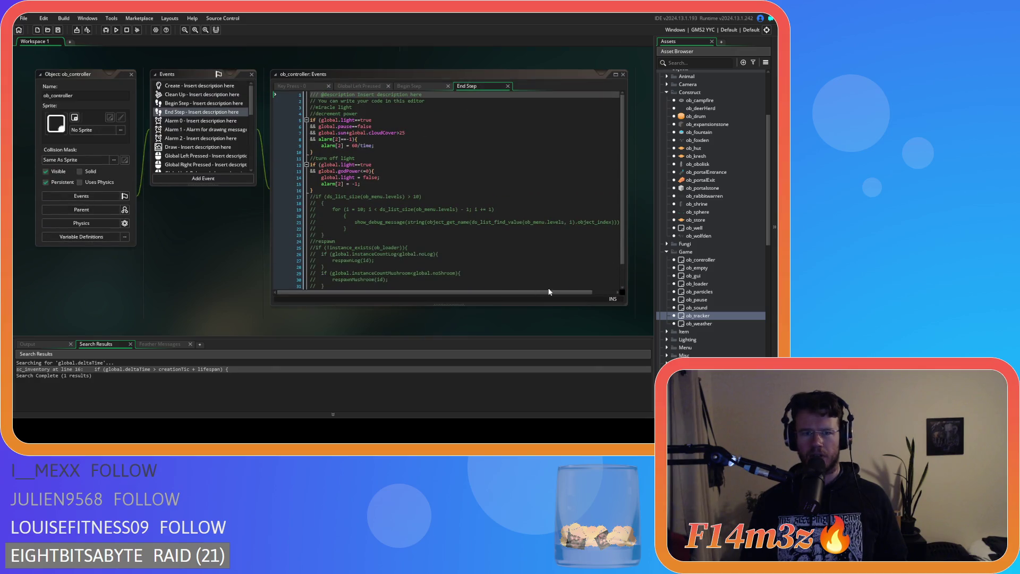
Return to ob_controller in the assets and expand the Menu objects folder.
{"action": "scroll", "coordinate": [702, 221], "scroll_direction": "down", "scroll_amount": 2}
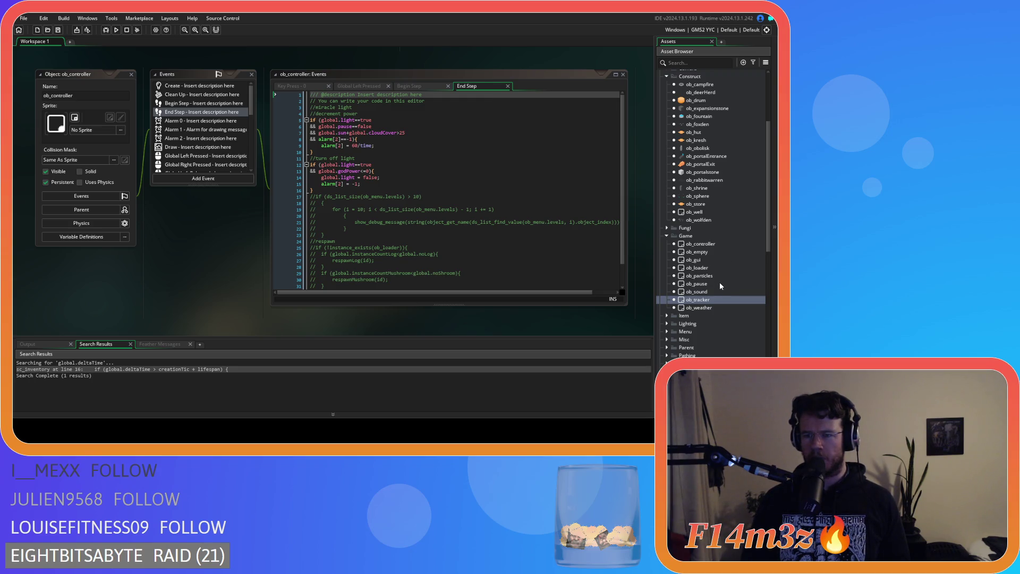
{"action": "left_click", "coordinate": [716, 243]}
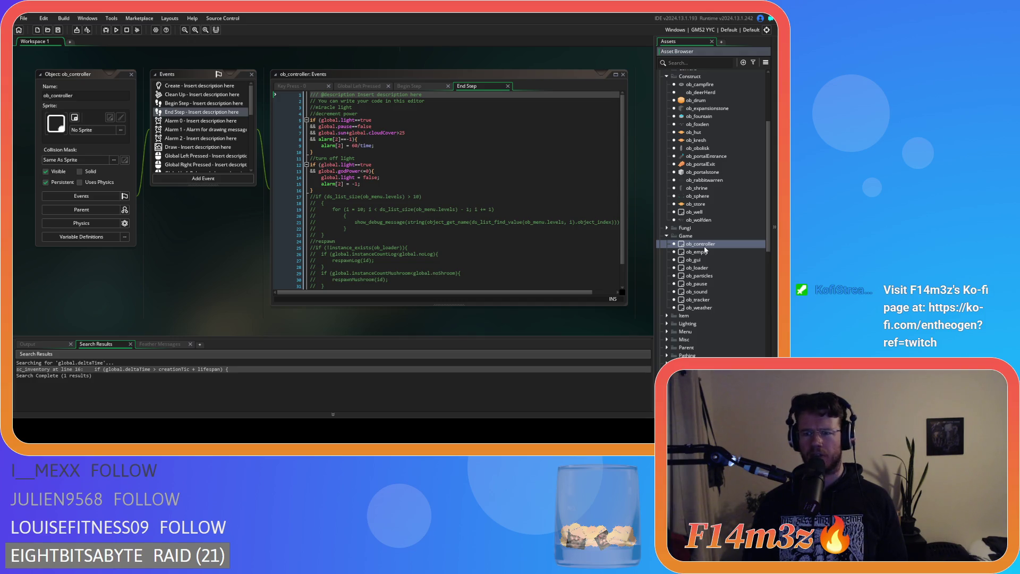
{"action": "scroll", "coordinate": [702, 301], "scroll_direction": "down", "scroll_amount": 2}
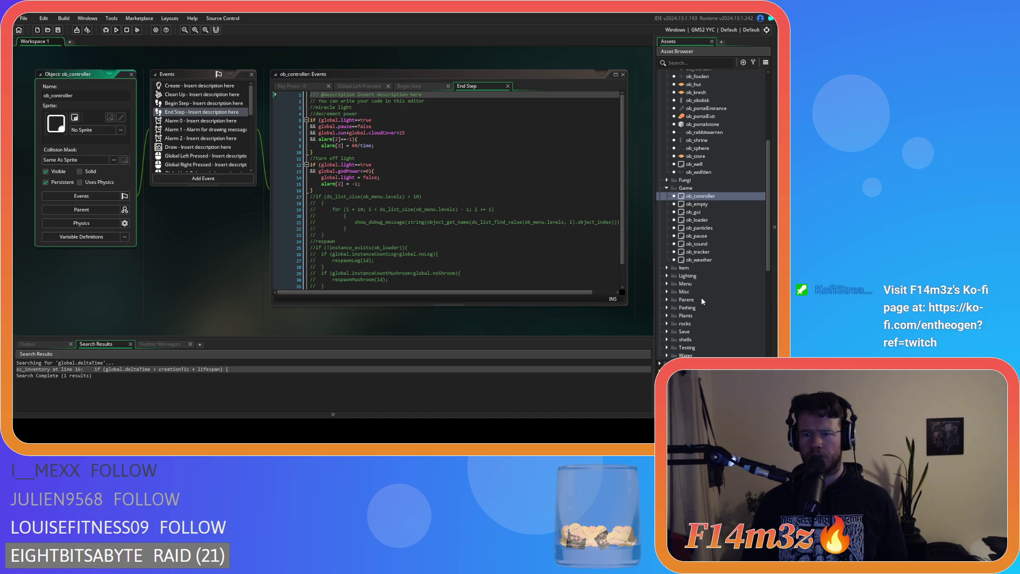
{"action": "left_click", "coordinate": [666, 284]}
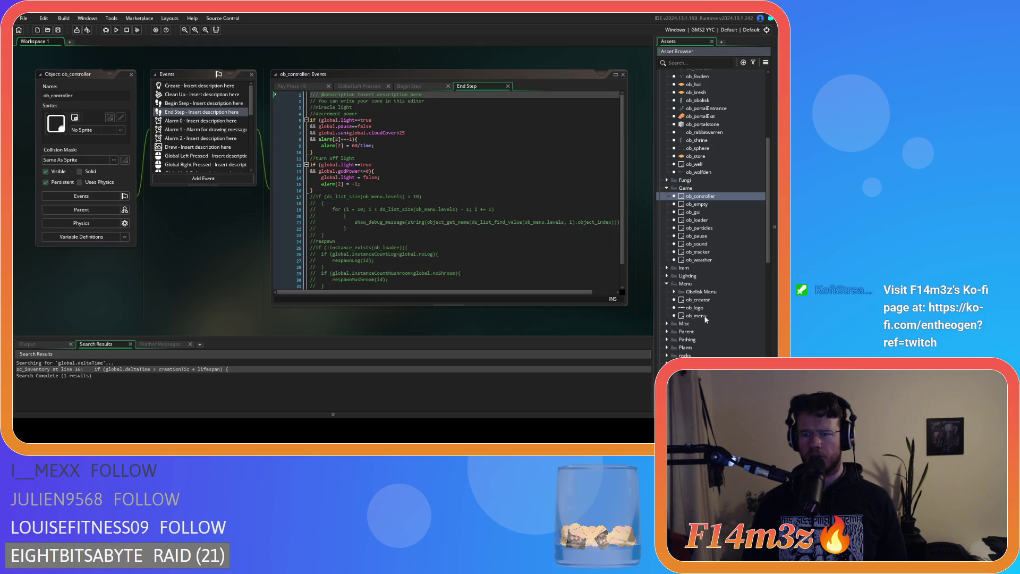
Open ob_menu's Begin Step code and add a global.deltaTime line after the deltaMultiplier line.
{"action": "double_click", "coordinate": [705, 317]}
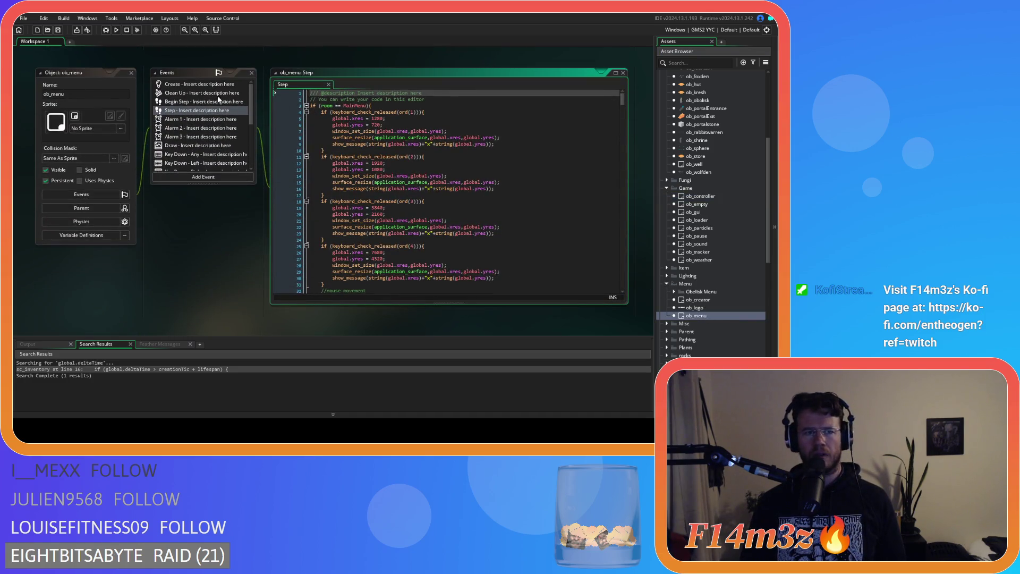
{"action": "left_click", "coordinate": [176, 85]}
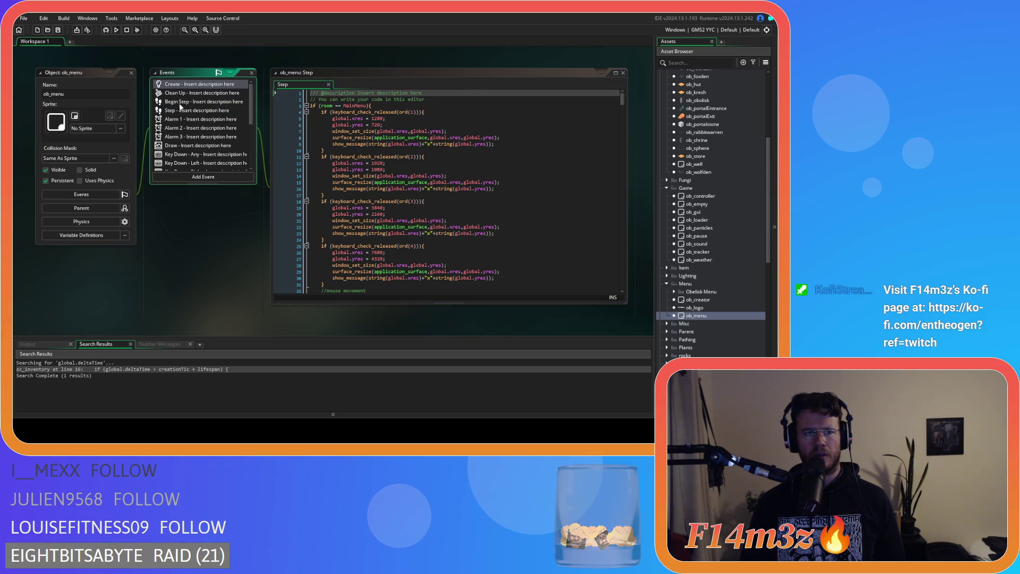
{"action": "double_click", "coordinate": [180, 103]}
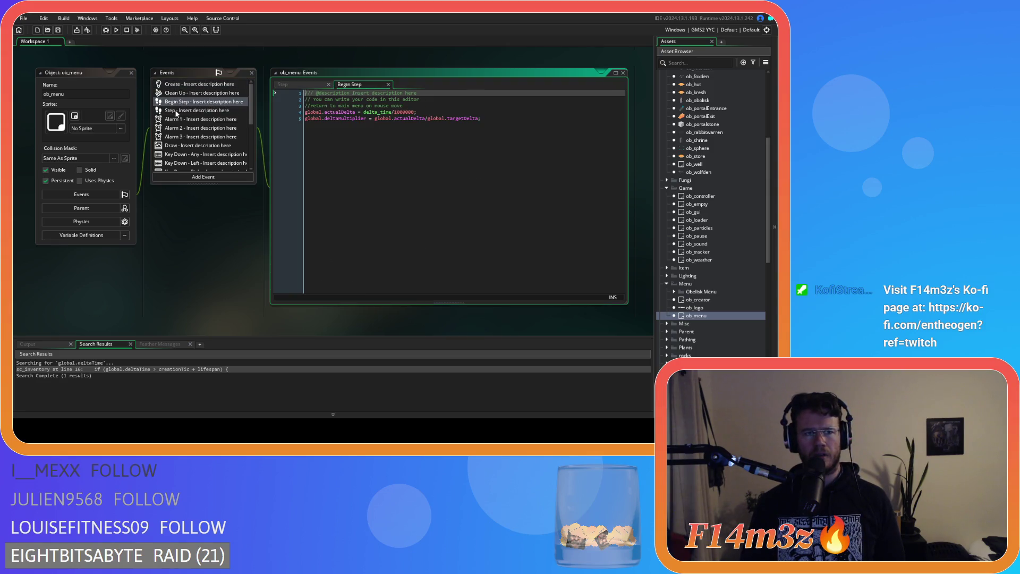
{"action": "left_click", "coordinate": [542, 147]}
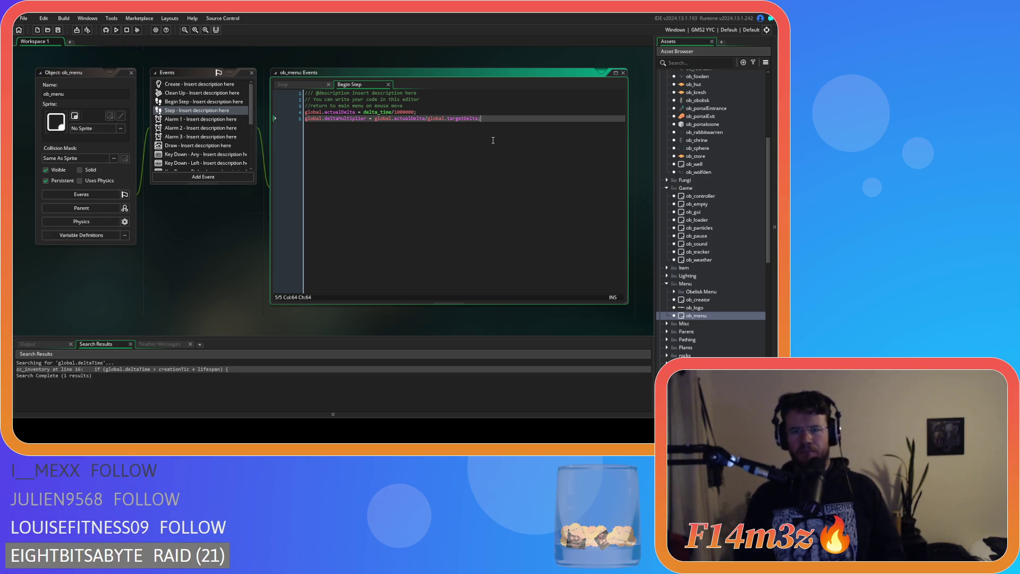
{"action": "key", "text": "Return"}
{"action": "type", "text": "globa"}
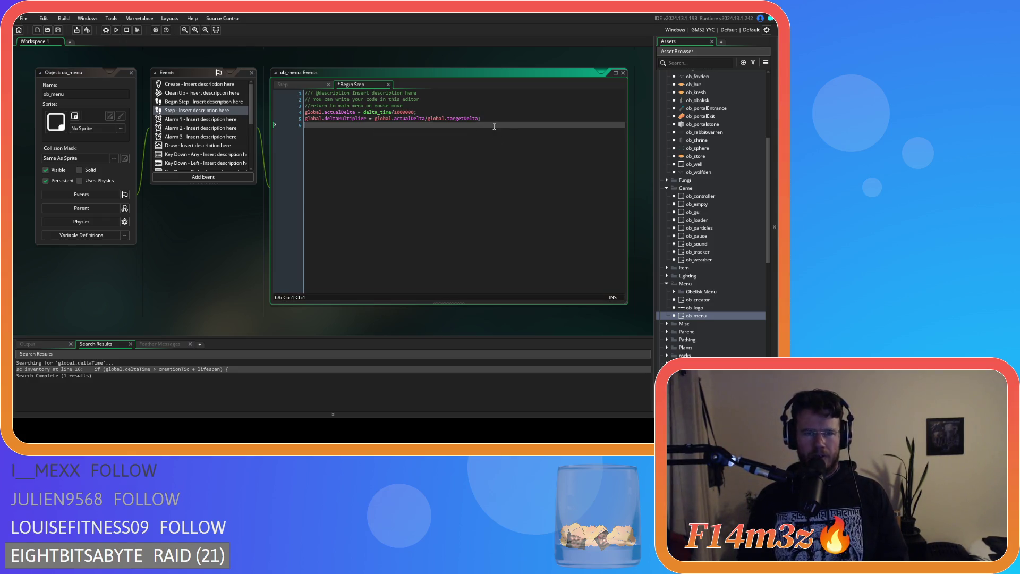
{"action": "type", "text": "l."}
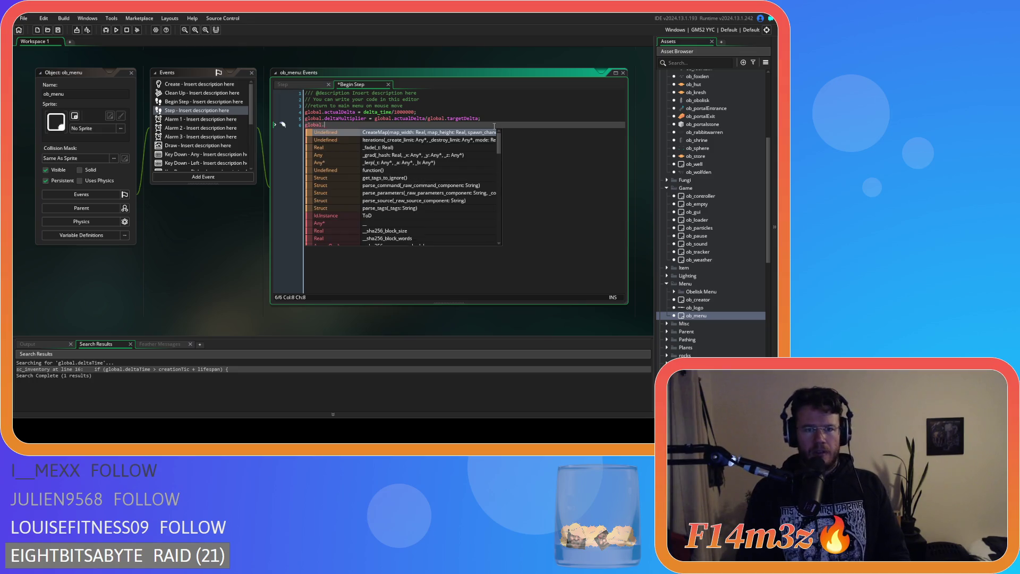
{"action": "type", "text": "d"}
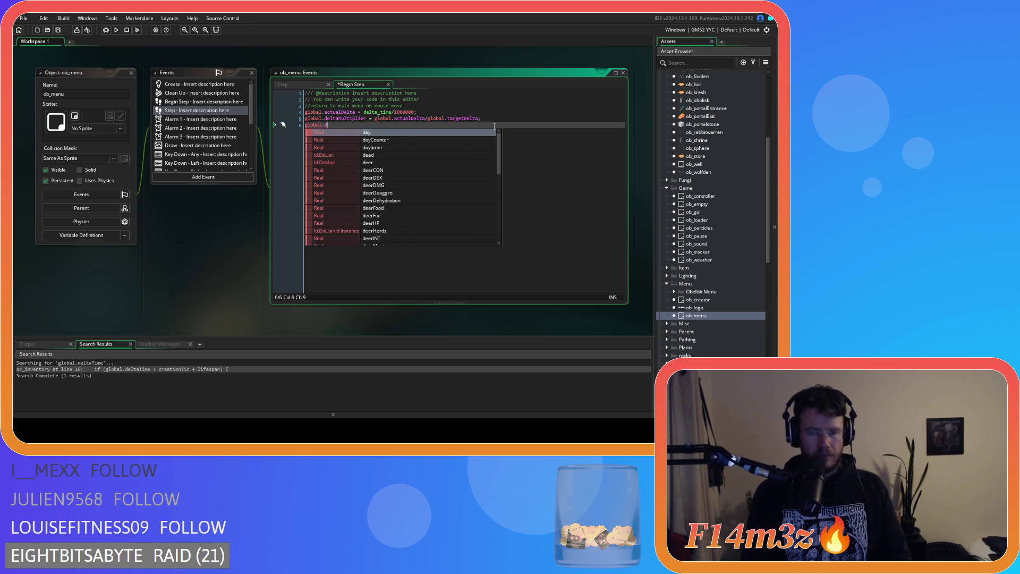
{"action": "type", "text": "eltaTime ="}
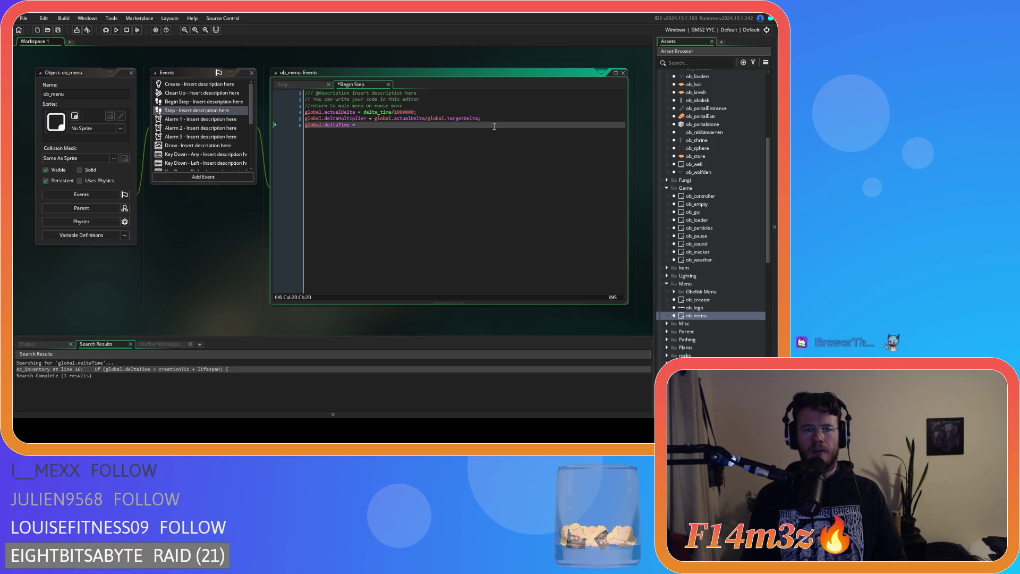
Complete the new line as global.deltaTime += 0 and glance at the Step code.
{"action": "type", "text": "0;"}
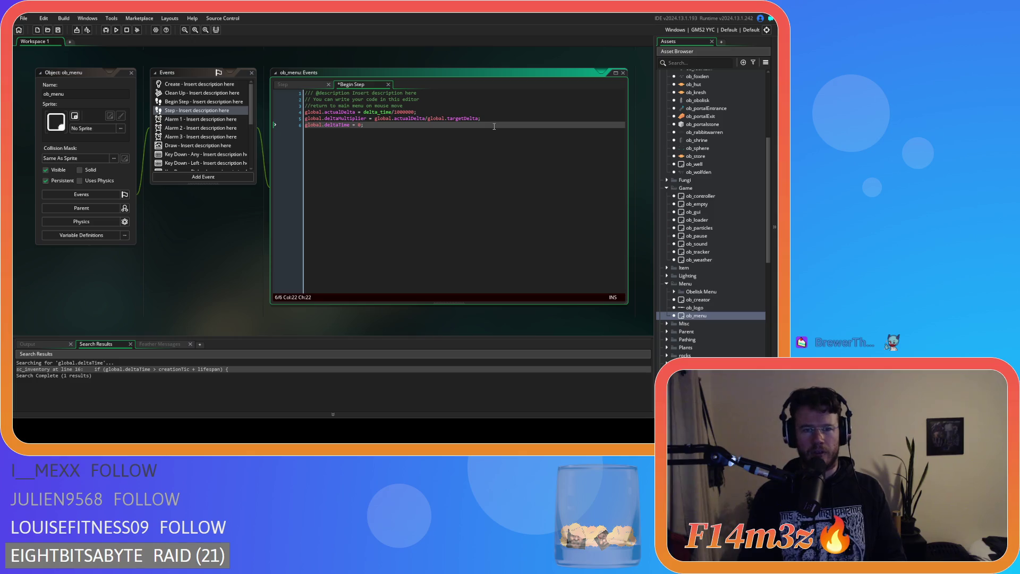
{"action": "left_click", "coordinate": [353, 126]}
{"action": "type", "text": "+"}
{"action": "key", "text": "Right"}
{"action": "key", "text": "Right"}
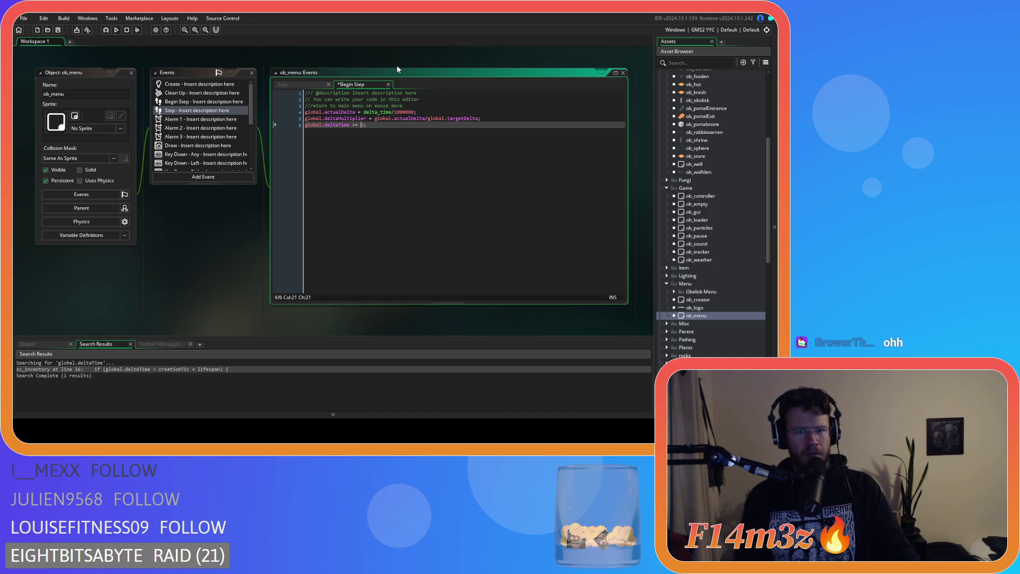
{"action": "left_click", "coordinate": [301, 86]}
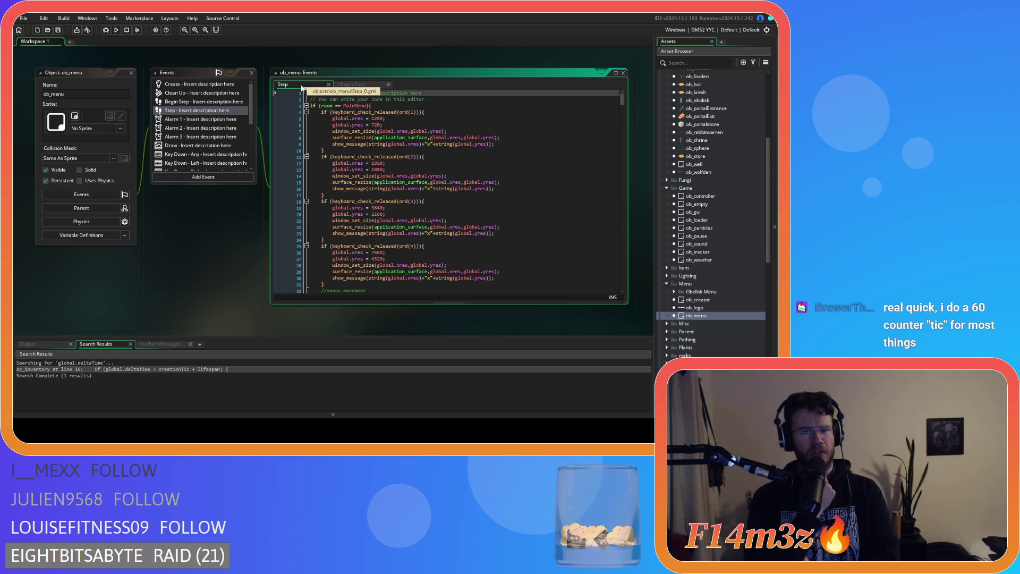
Wrap the increment in an if (global.tickTimer>=global.tick) block, indenting it and adding a closing line.
{"action": "left_click", "coordinate": [352, 84]}
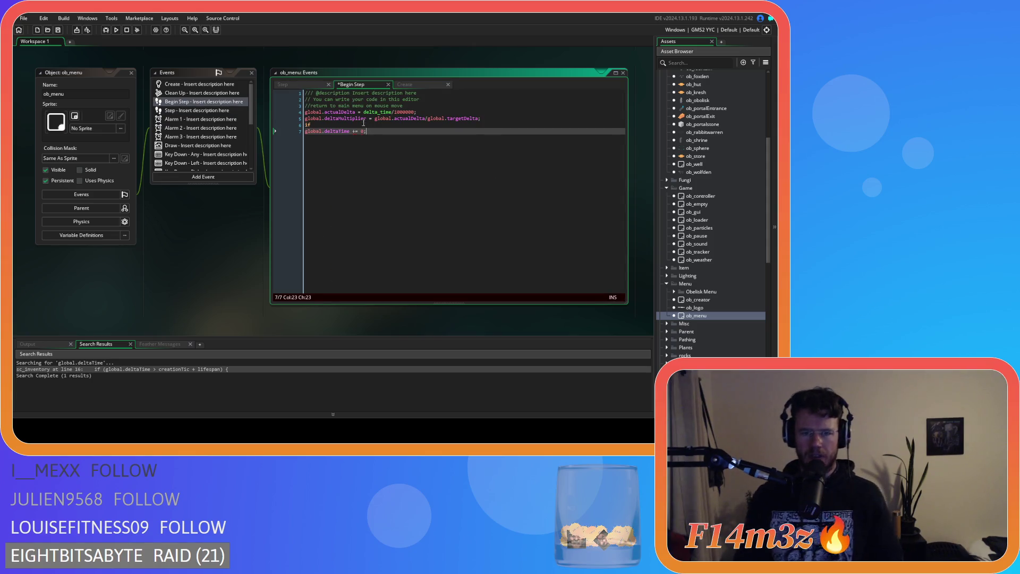
{"action": "left_click", "coordinate": [364, 125]}
{"action": "type", "text": "if ("}
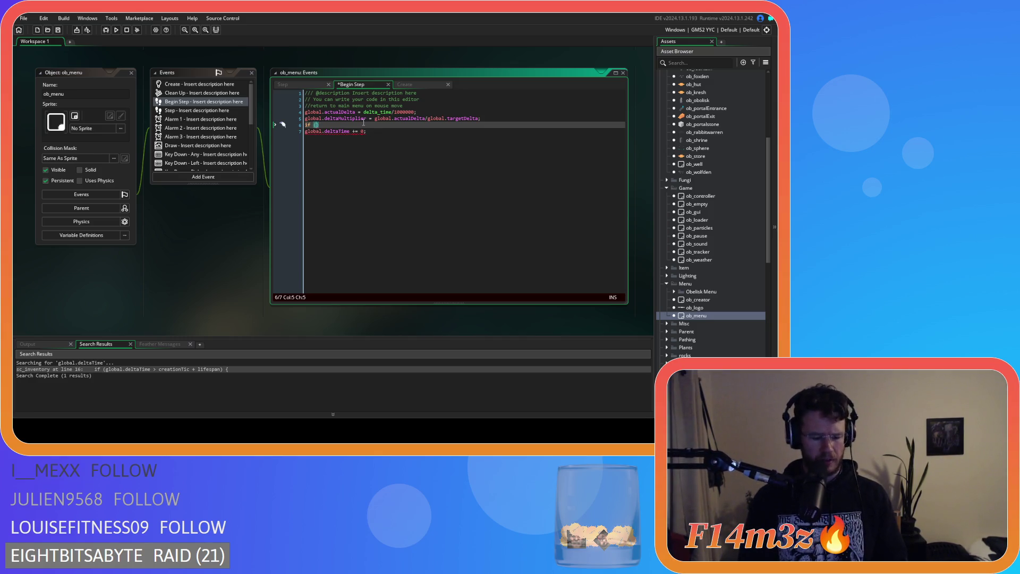
{"action": "type", "text": "glo"}
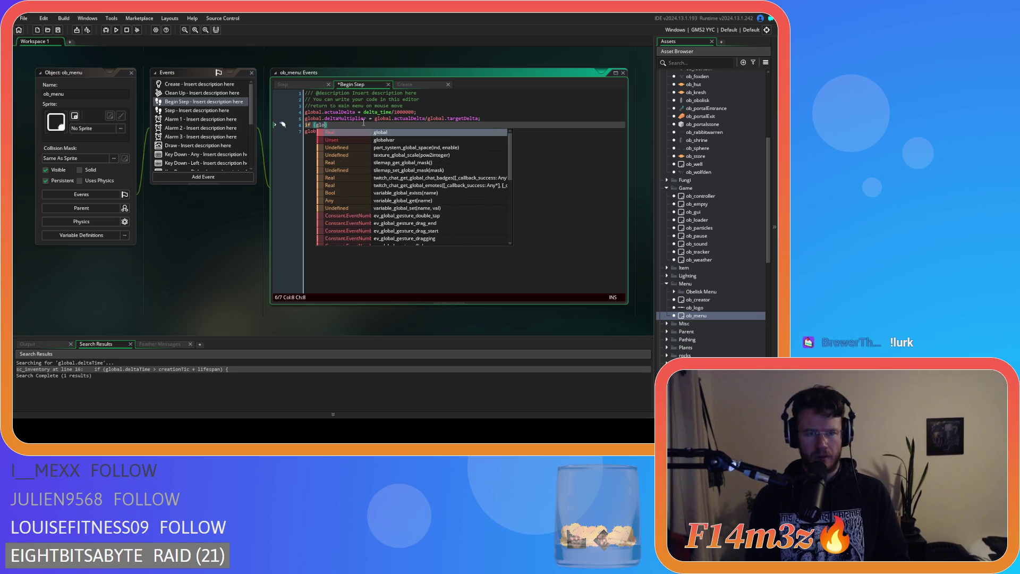
{"action": "type", "text": "bal."}
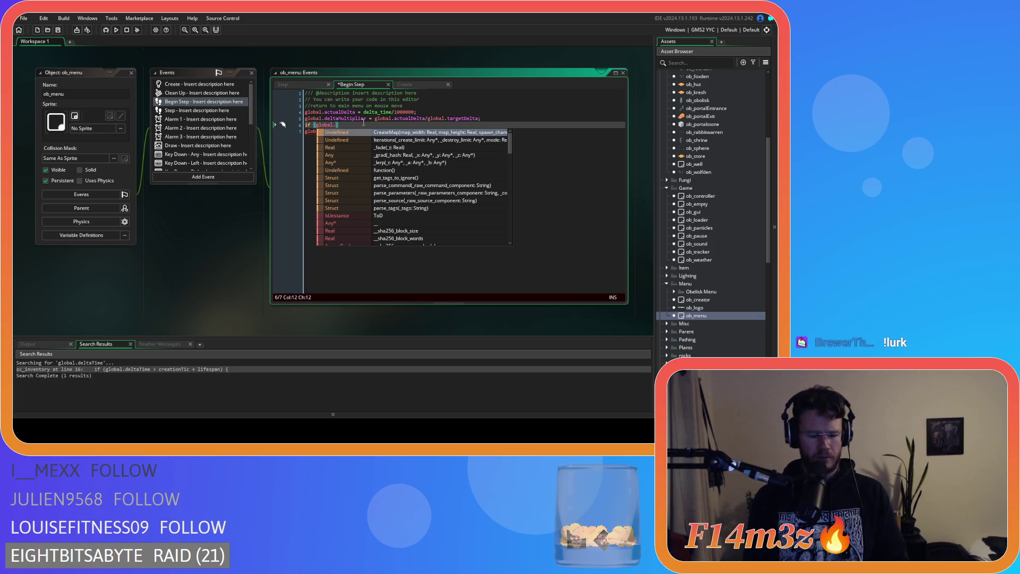
{"action": "type", "text": "tickTimer"}
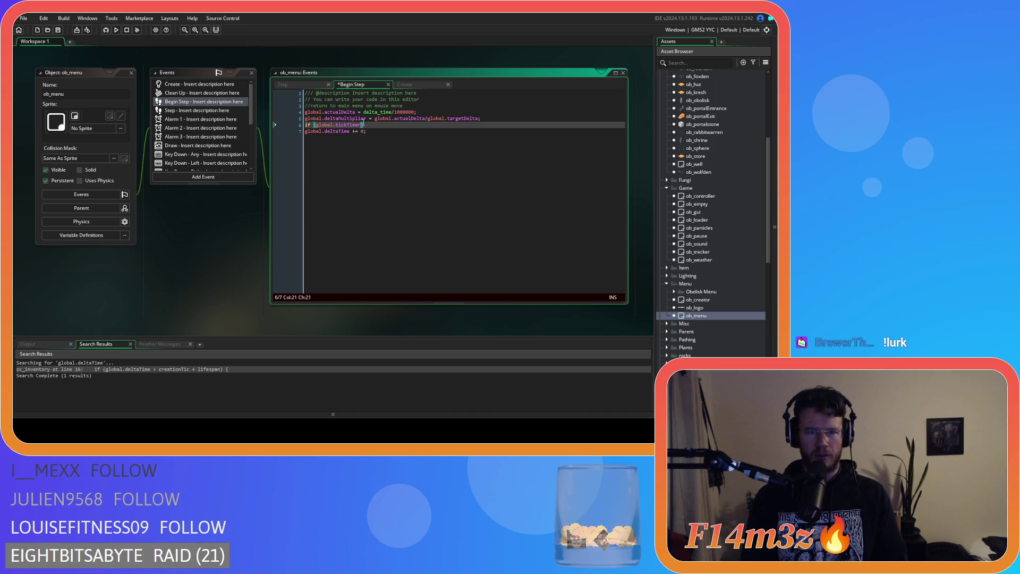
{"action": "type", "text": ">=global.ti"}
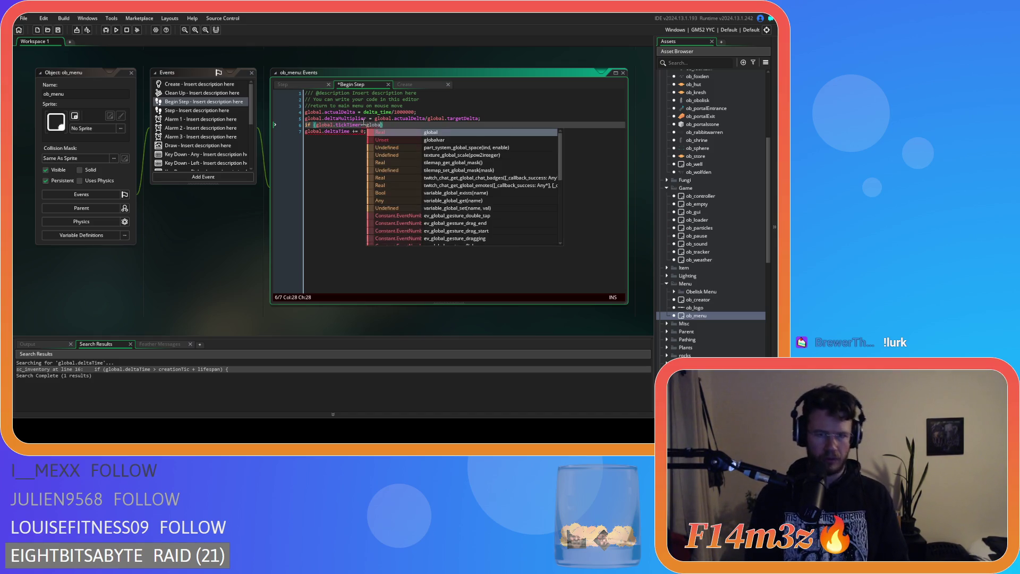
{"action": "type", "text": "ck)"}
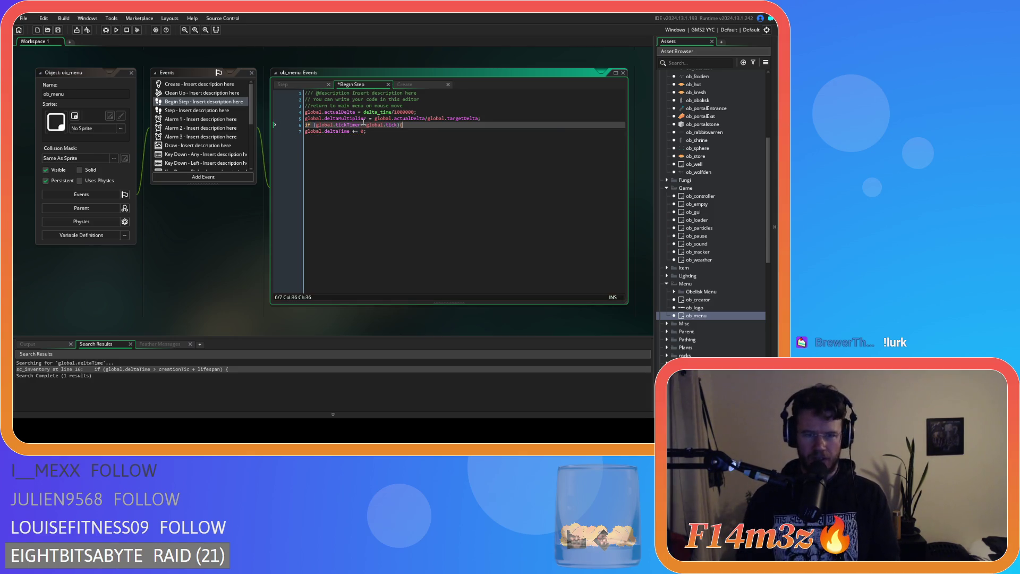
{"action": "left_click", "coordinate": [310, 132]}
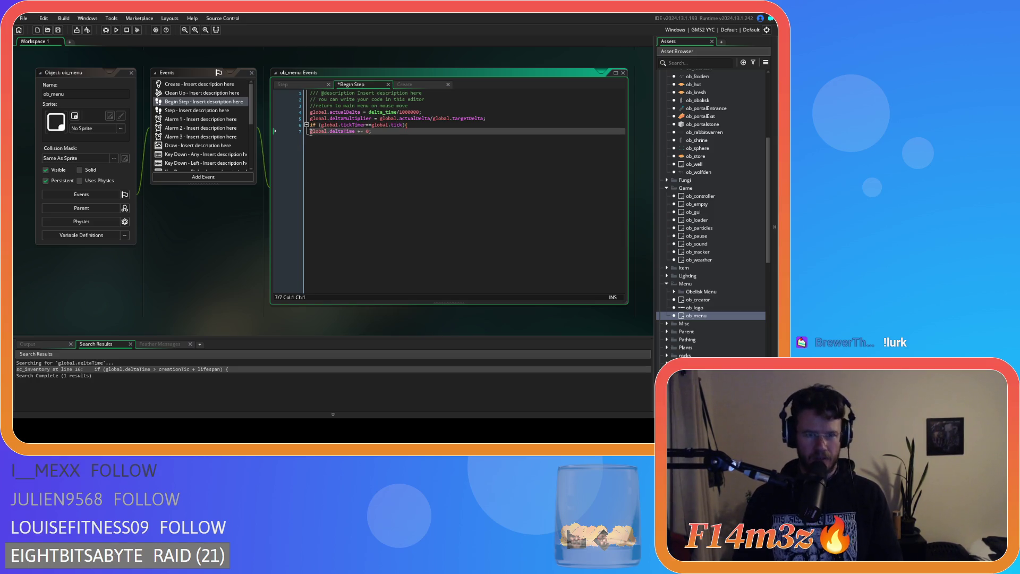
{"action": "key", "text": "Tab"}
{"action": "left_click", "coordinate": [406, 137]}
{"action": "key", "text": "Return"}
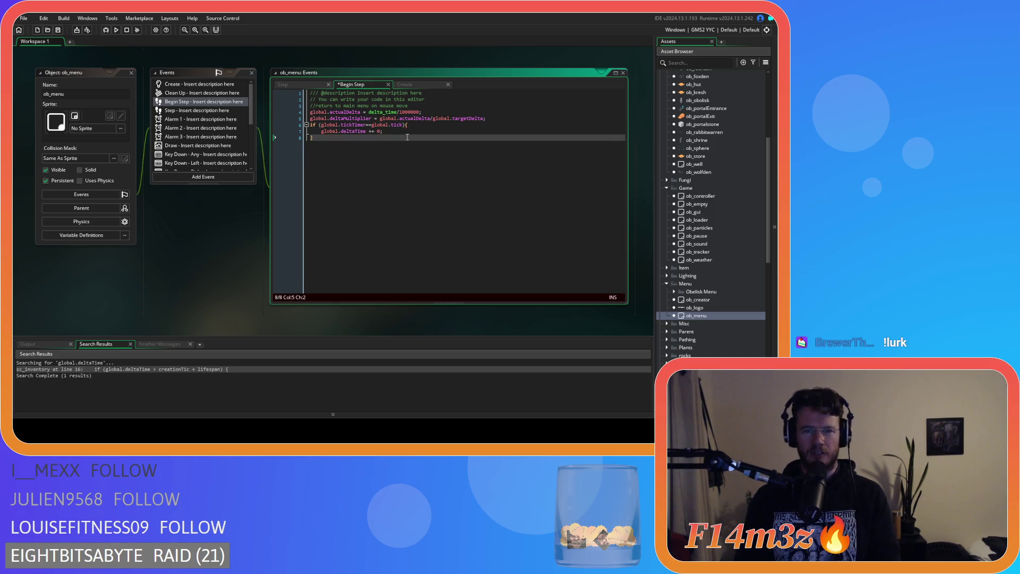
Rename global.deltaTime to global.deltaTic inside the if block.
{"action": "left_click_drag", "start_coordinate": [350, 131], "coordinate": [430, 131]}
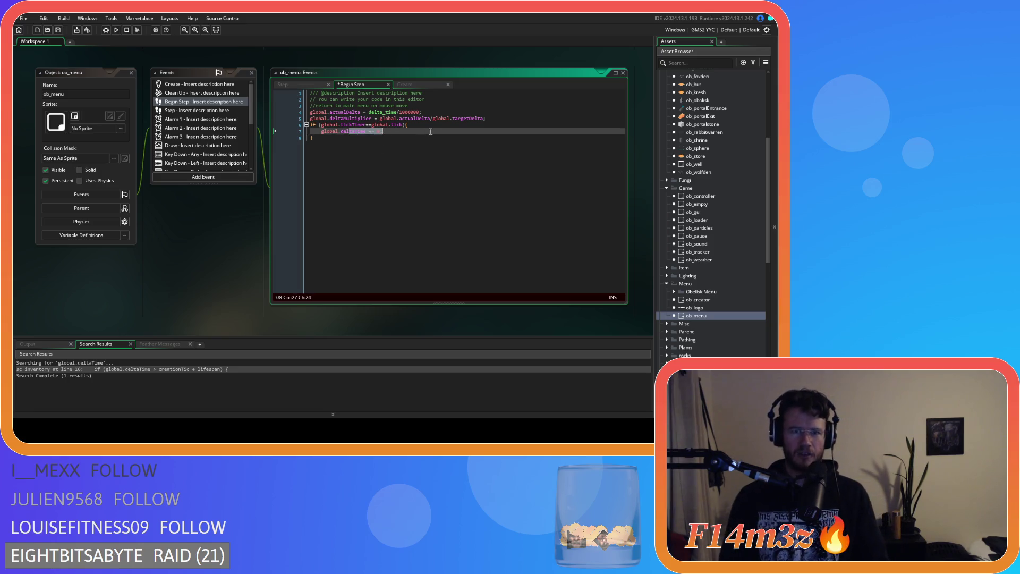
{"action": "left_click", "coordinate": [431, 131]}
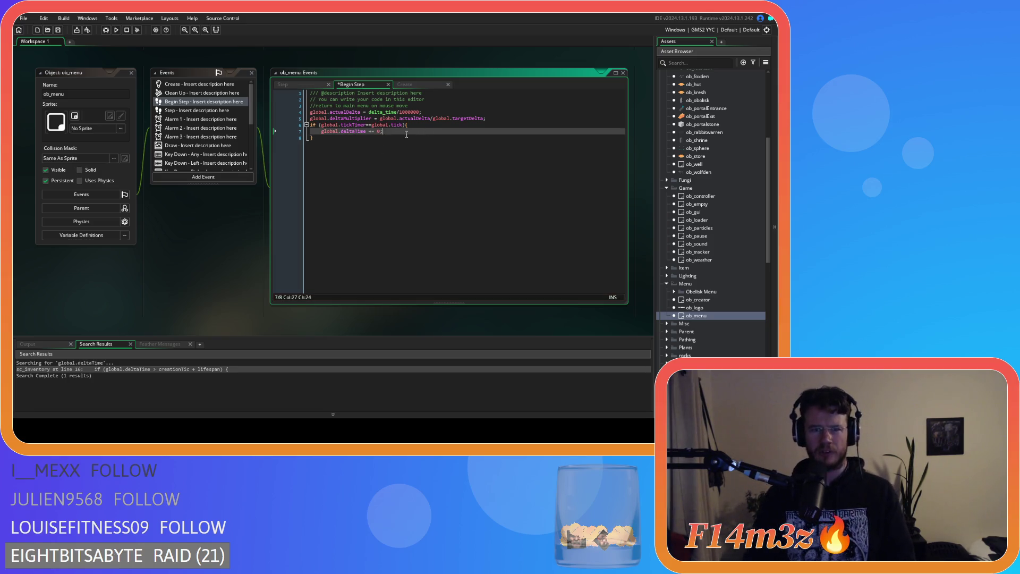
{"action": "left_click_drag", "start_coordinate": [355, 132], "coordinate": [367, 131]}
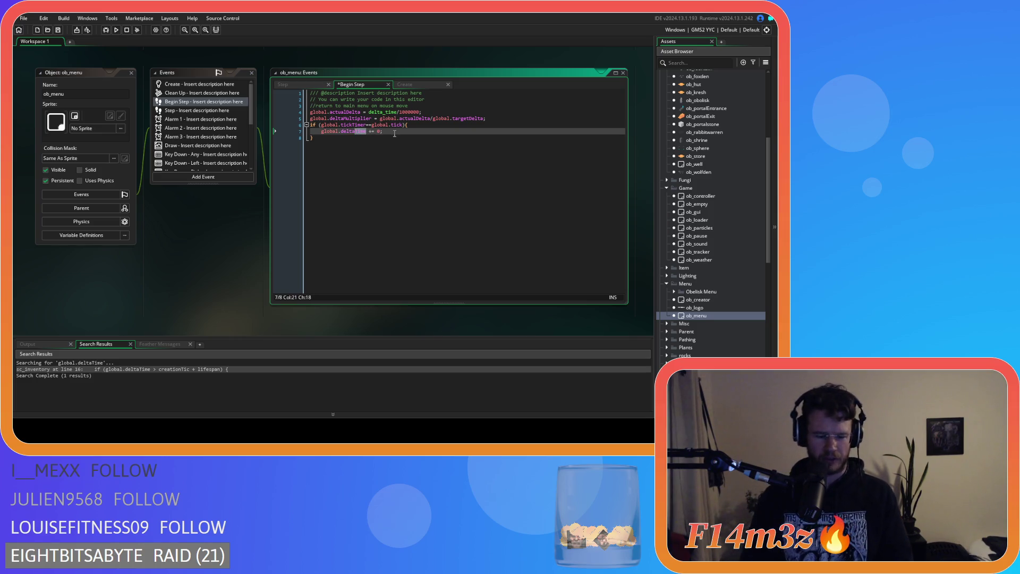
{"action": "type", "text": "Tics"}
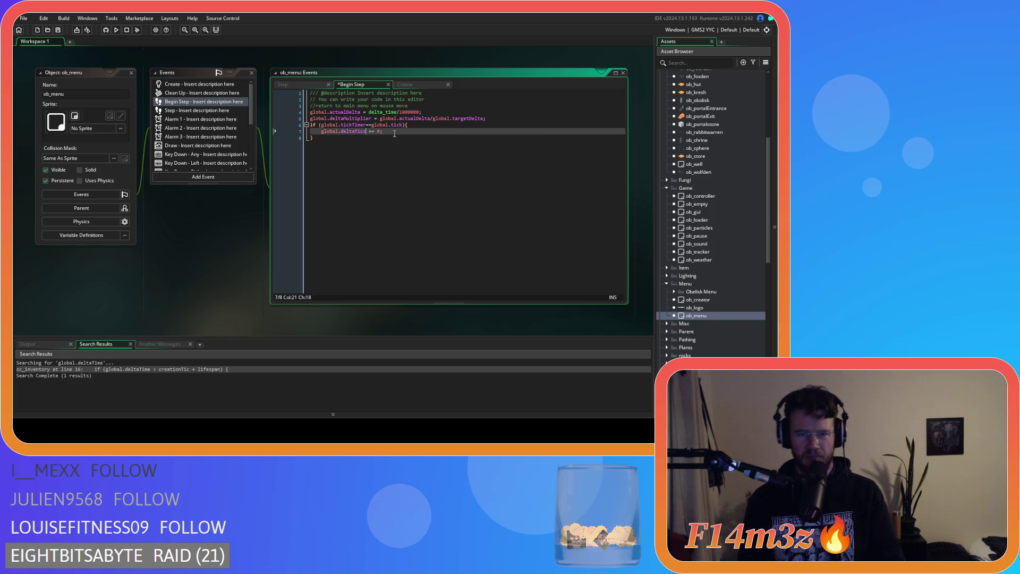
{"action": "key", "text": "BackSpace"}
{"action": "left_click", "coordinate": [434, 129]}
{"action": "mouse_move", "coordinate": [352, 133]}
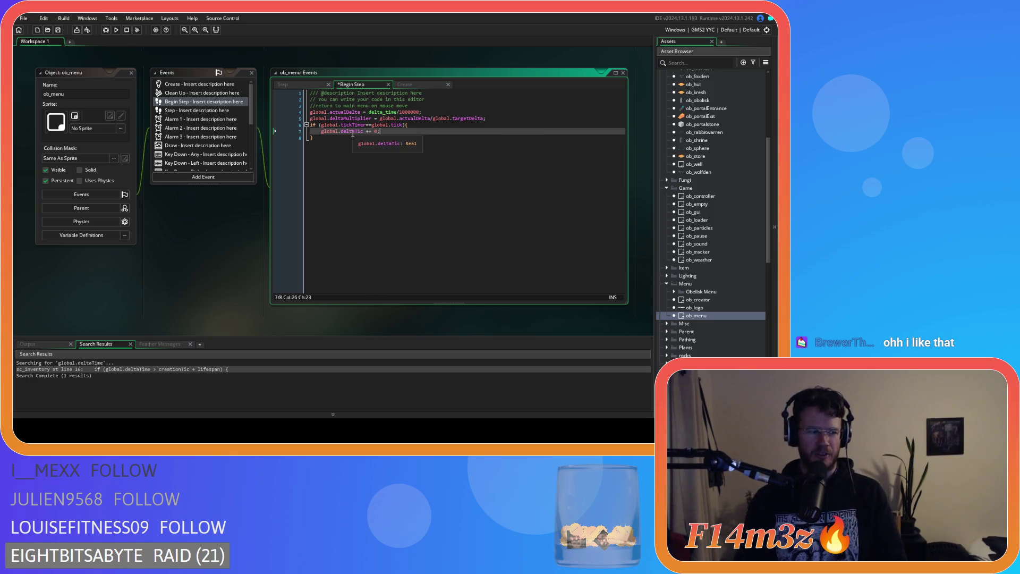
{"action": "left_click", "coordinate": [409, 137]}
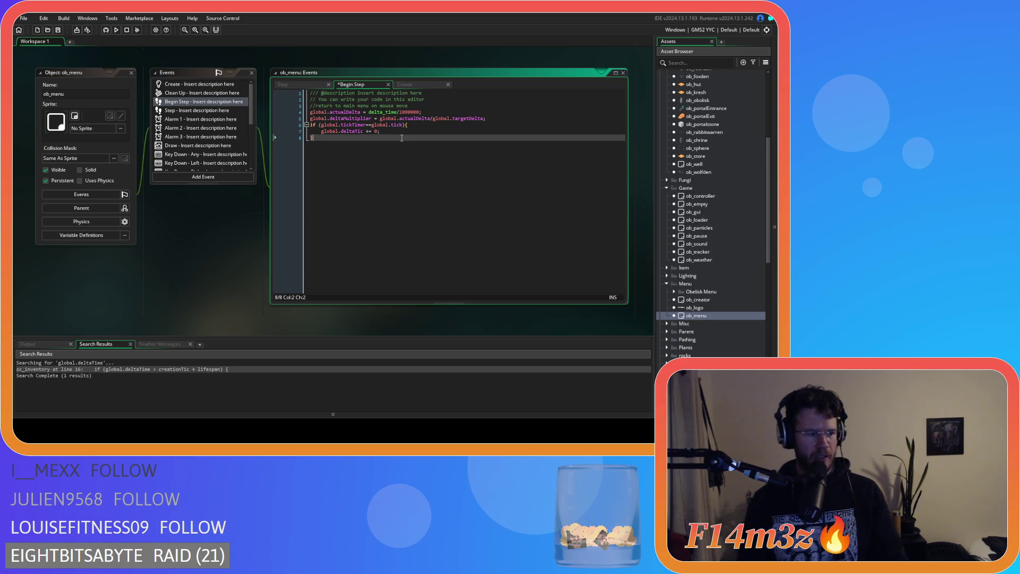
Trim the variable to global.delta and save the Begin Step code.
{"action": "left_click", "coordinate": [398, 131]}
{"action": "left_click", "coordinate": [399, 138]}
{"action": "left_click", "coordinate": [398, 130]}
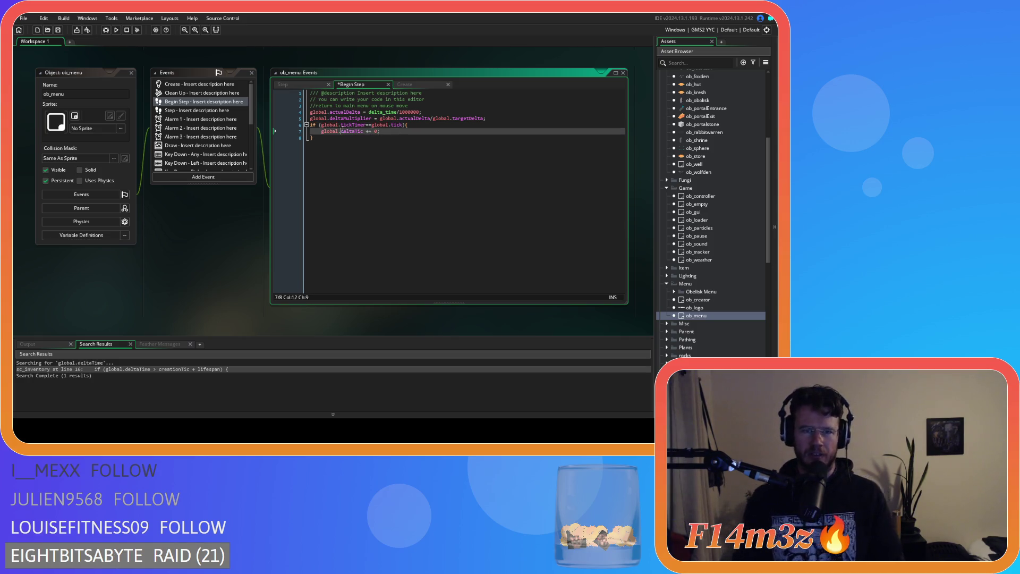
{"action": "left_click", "coordinate": [398, 132]}
{"action": "key", "text": "ctrl+s"}
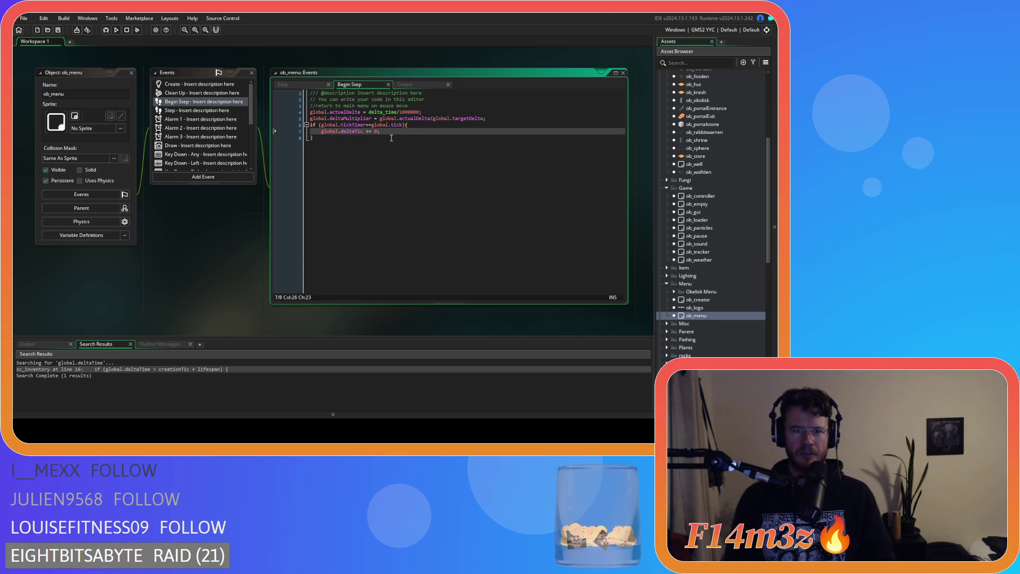
{"action": "left_click", "coordinate": [365, 132]}
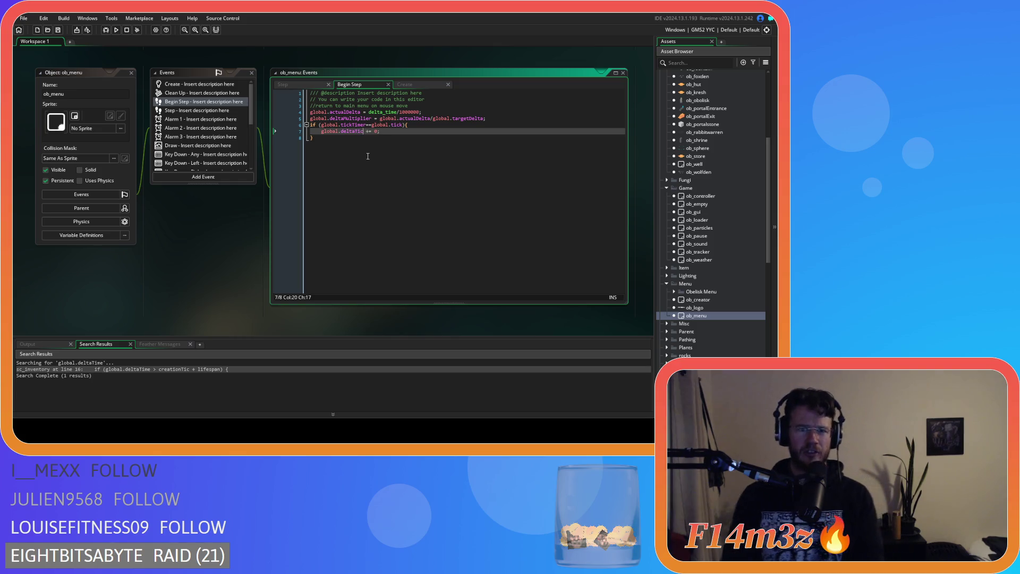
{"action": "key", "text": "BackSpace"}
{"action": "key", "text": "BackSpace"}
{"action": "key", "text": "BackSpace"}
{"action": "left_click", "coordinate": [404, 142]}
{"action": "key", "text": "ctrl+s"}
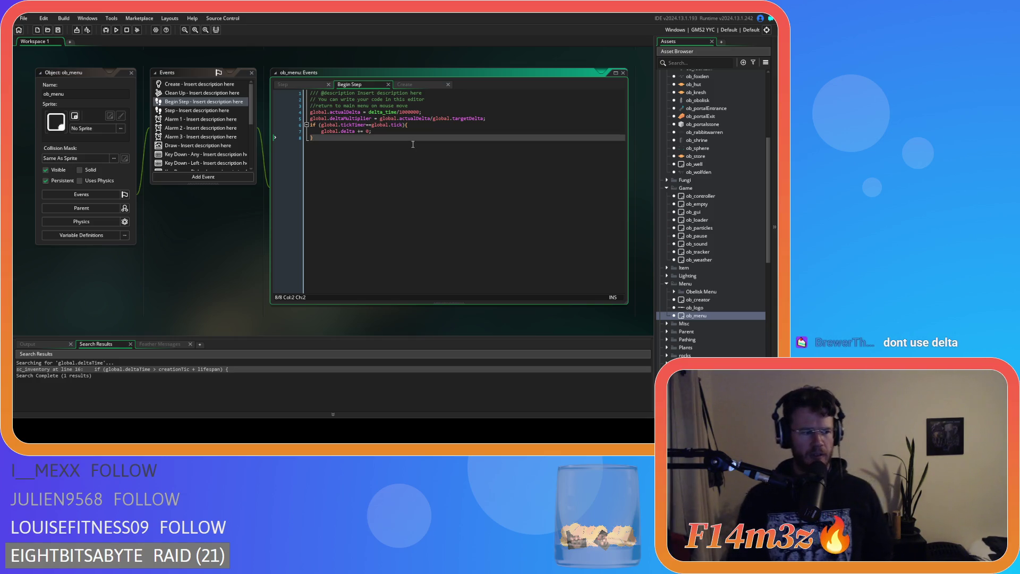
Try renaming the variable to global.tick, then delete that name again.
{"action": "double_click", "coordinate": [346, 131]}
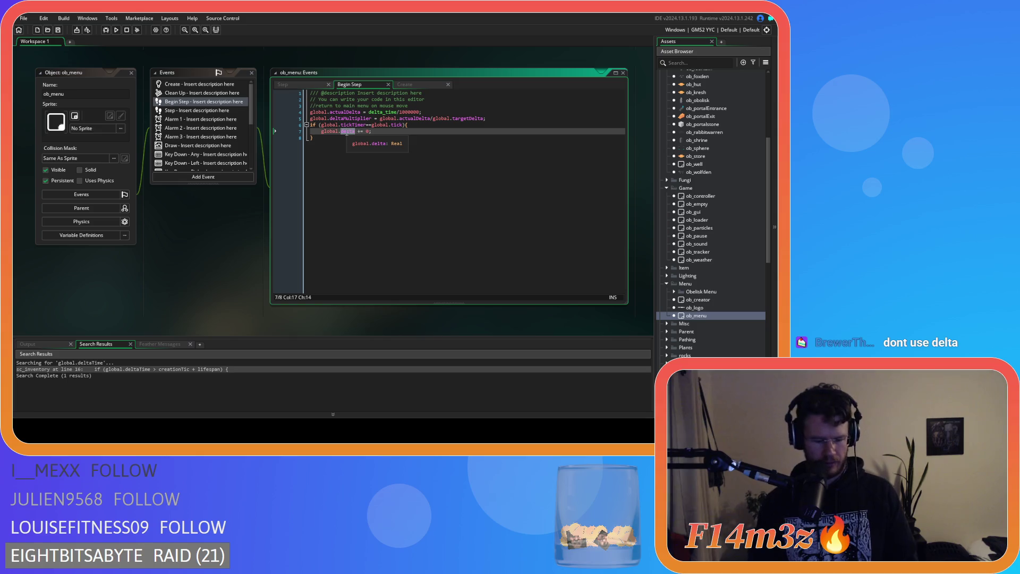
{"action": "type", "text": "tic"}
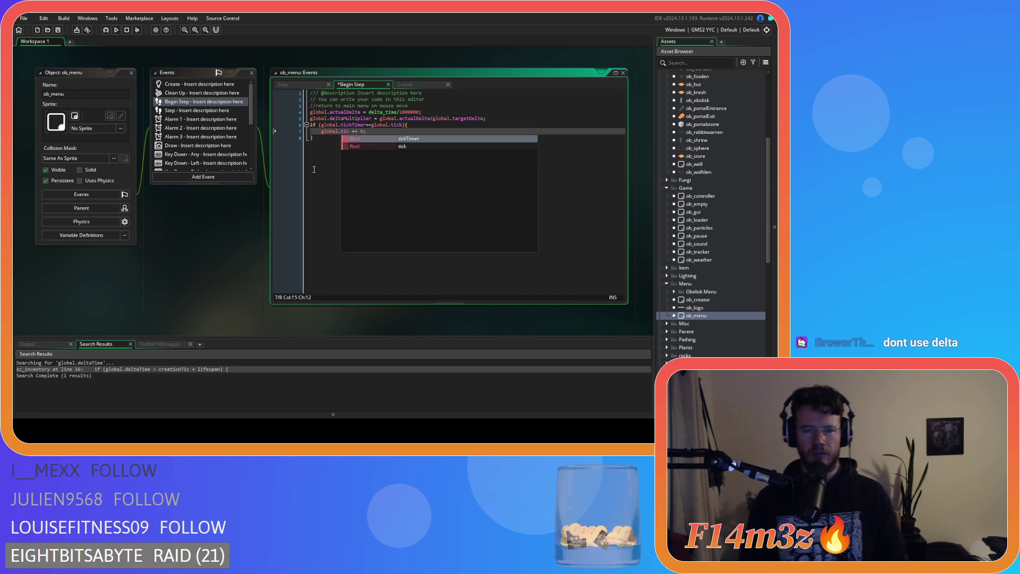
{"action": "type", "text": "k"}
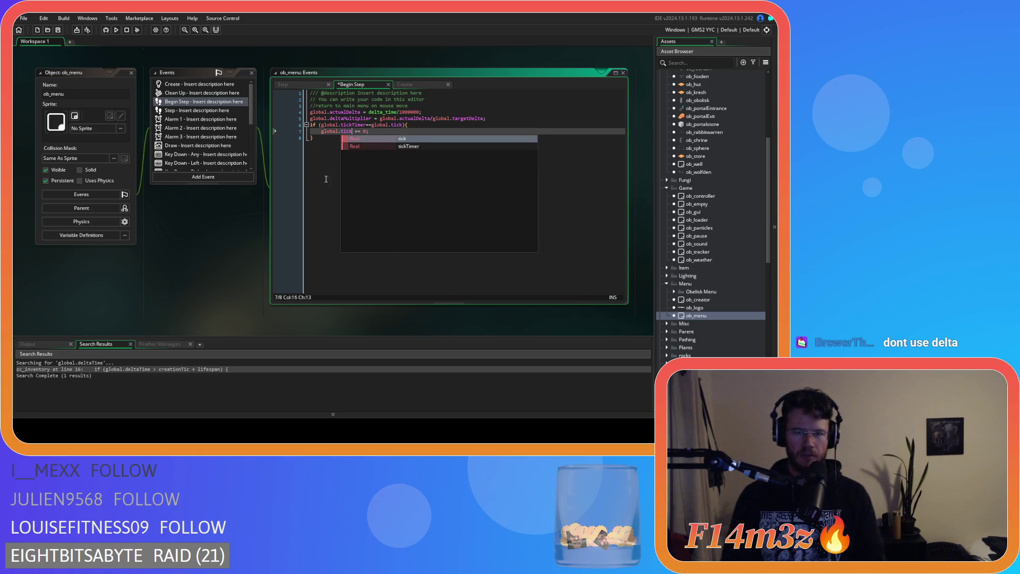
{"action": "left_click", "coordinate": [318, 198]}
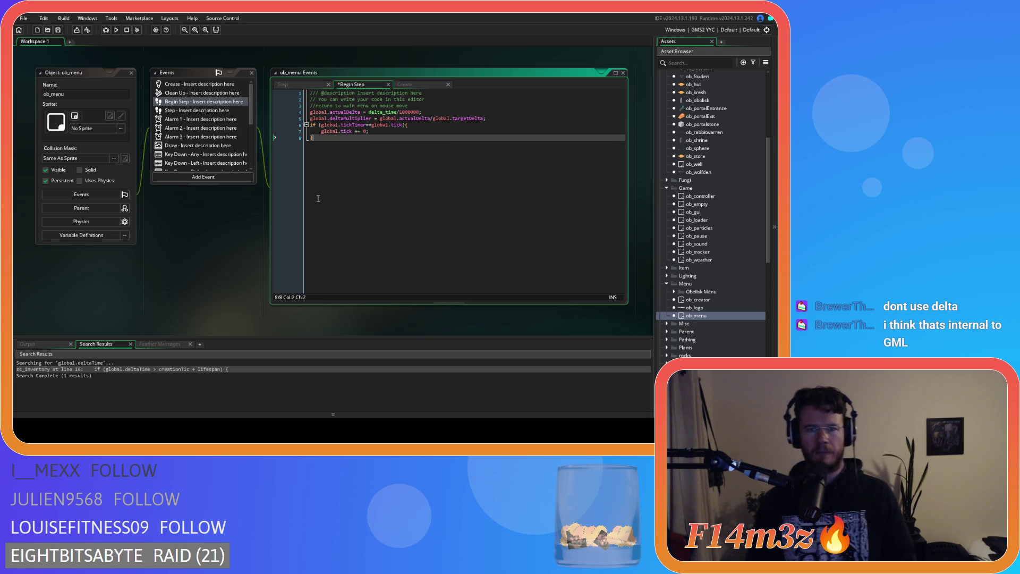
{"action": "double_click", "coordinate": [346, 132]}
{"action": "key", "text": "BackSpace"}
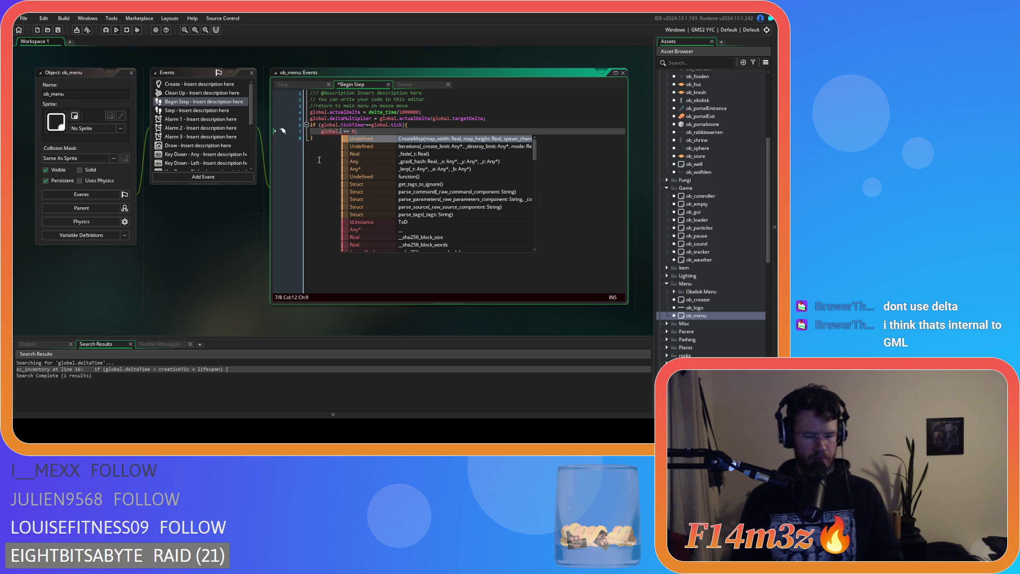
{"action": "key", "text": "Escape"}
Restore line 7 to global.delta += 0 and remove the temporary extra line.
{"action": "key", "text": "End"}
{"action": "key", "text": "Return"}
{"action": "type", "text": "delta"}
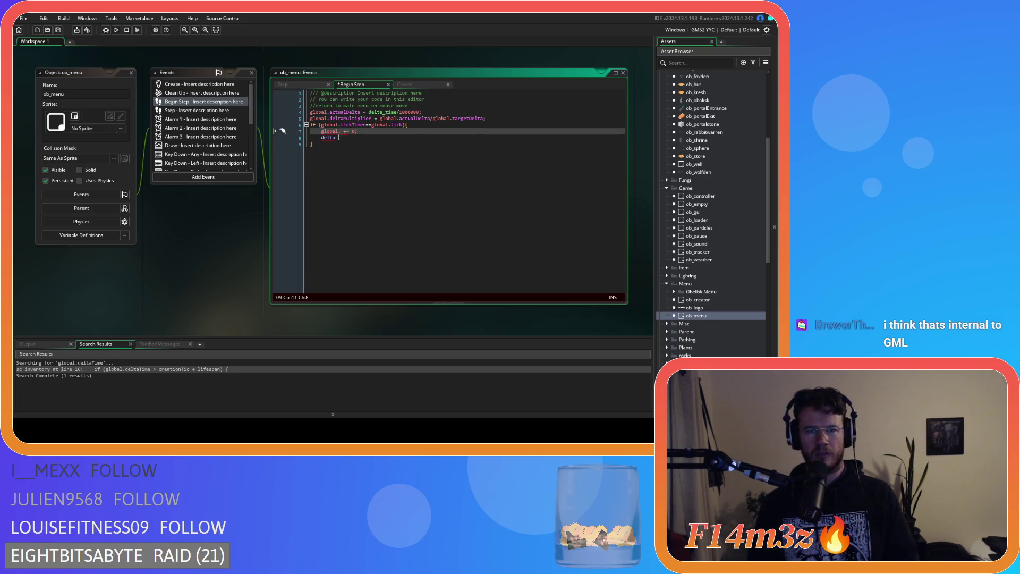
{"action": "left_click_drag", "start_coordinate": [340, 138], "coordinate": [310, 139]}
{"action": "key", "text": "ctrl+x"}
{"action": "key", "text": "BackSpace"}
{"action": "left_click", "coordinate": [340, 131]}
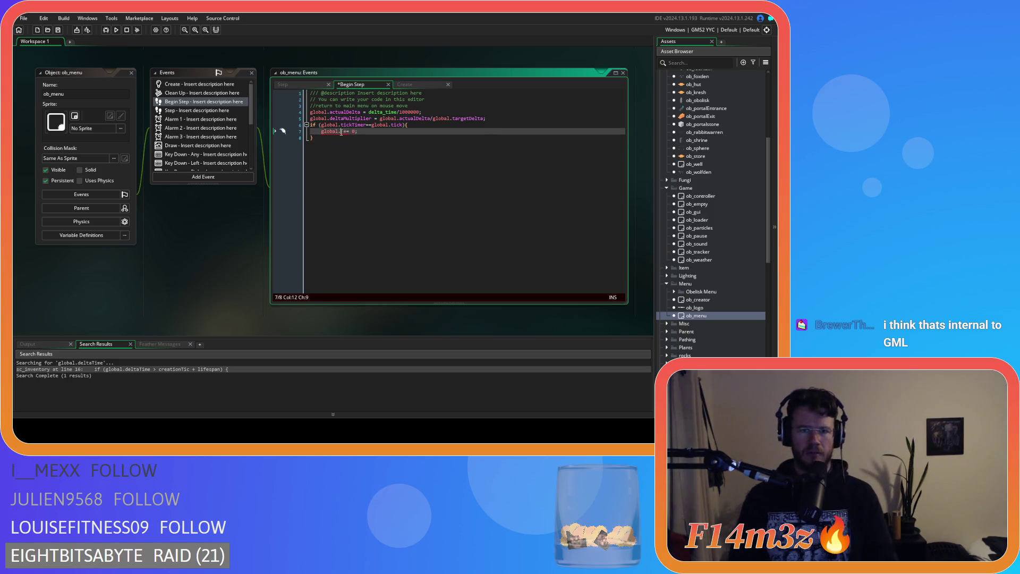
{"action": "key", "text": "ctrl+v"}
{"action": "left_click", "coordinate": [337, 141]}
{"action": "left_click", "coordinate": [401, 131]}
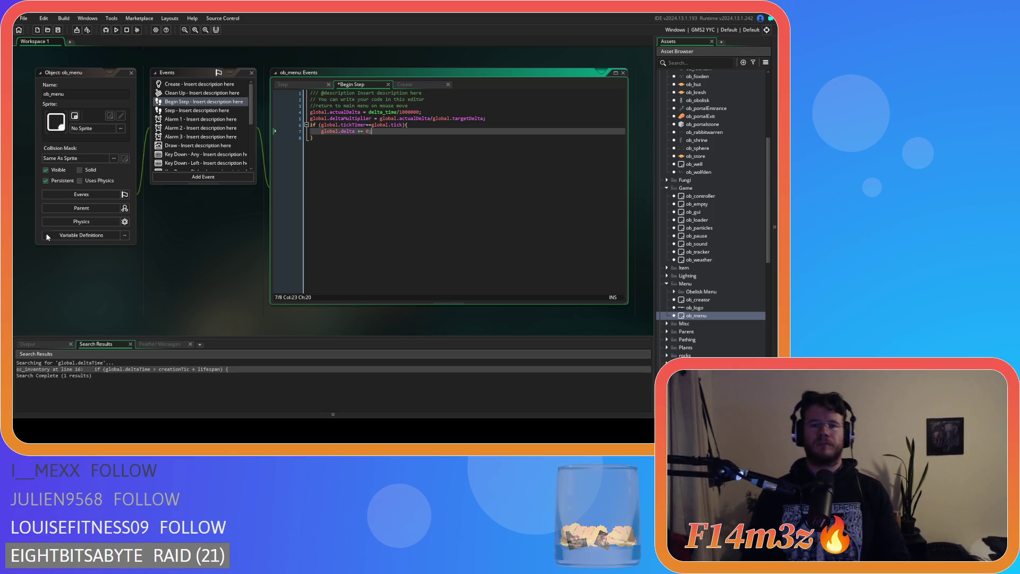
{"action": "left_click", "coordinate": [375, 175]}
{"action": "key", "text": "ctrl+s"}
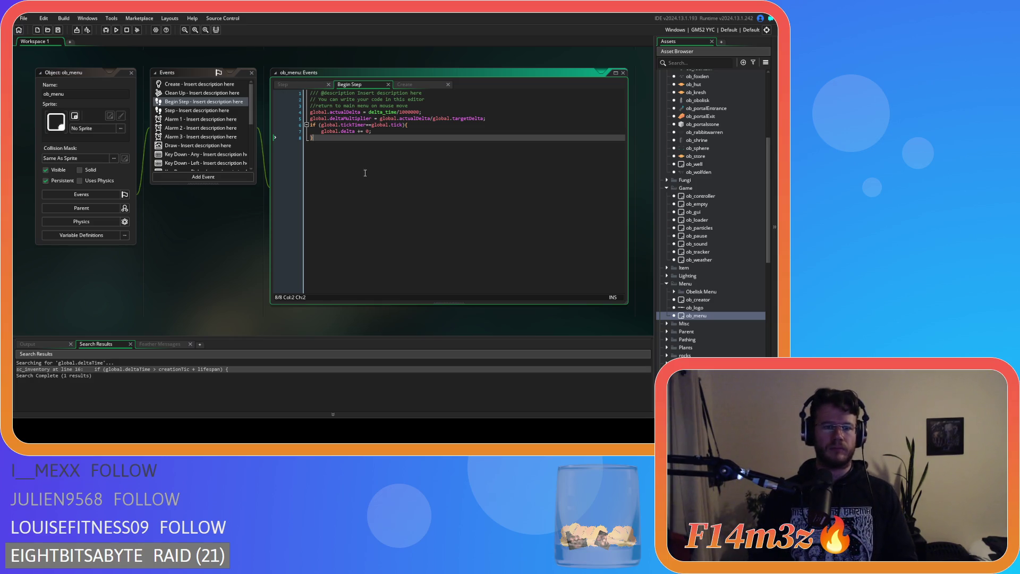
Switch from the Begin Step edit to ob_menu's Create code and scroll to its end.
{"action": "left_click", "coordinate": [398, 131]}
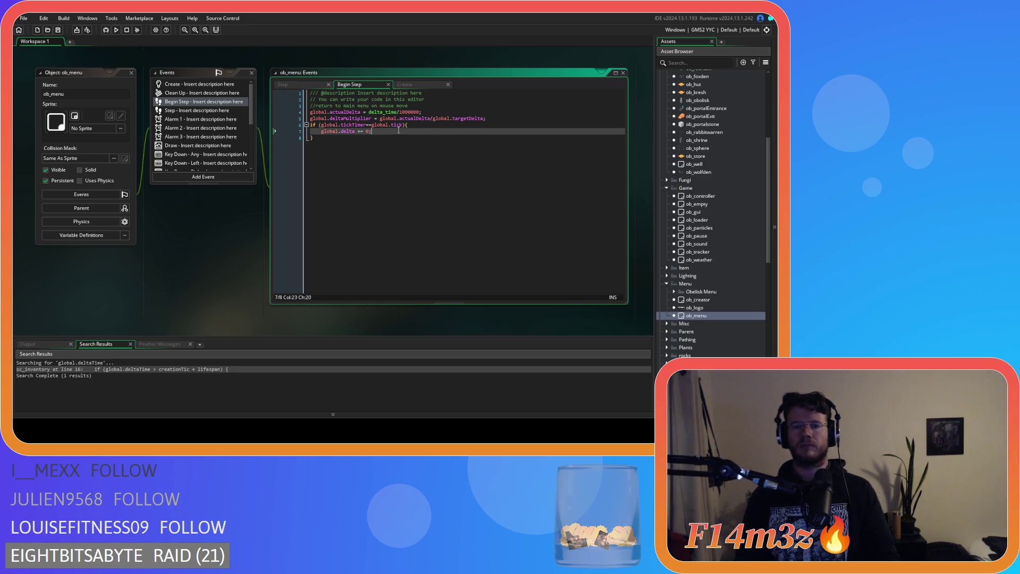
{"action": "left_click", "coordinate": [425, 154]}
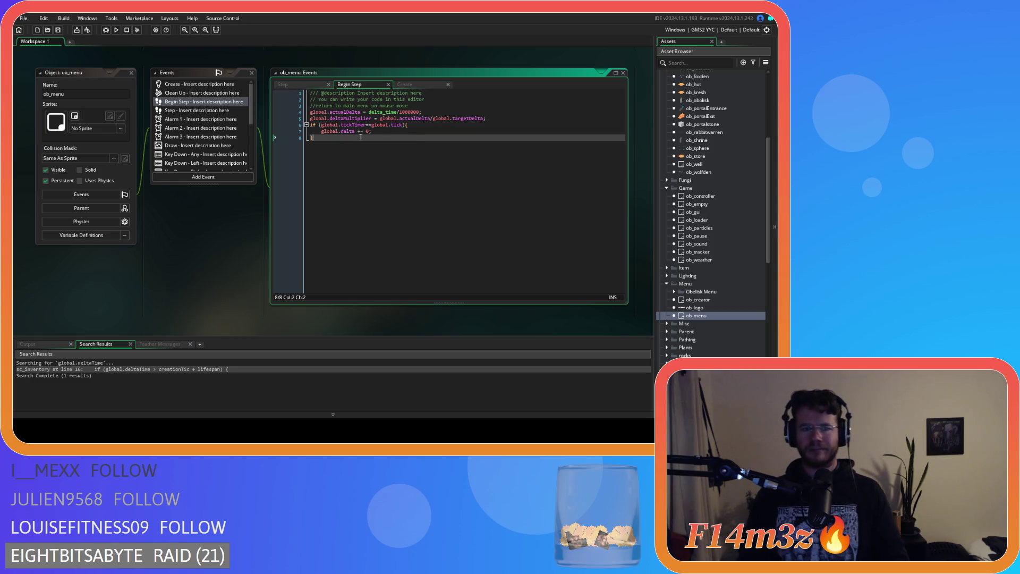
{"action": "left_click", "coordinate": [299, 87]}
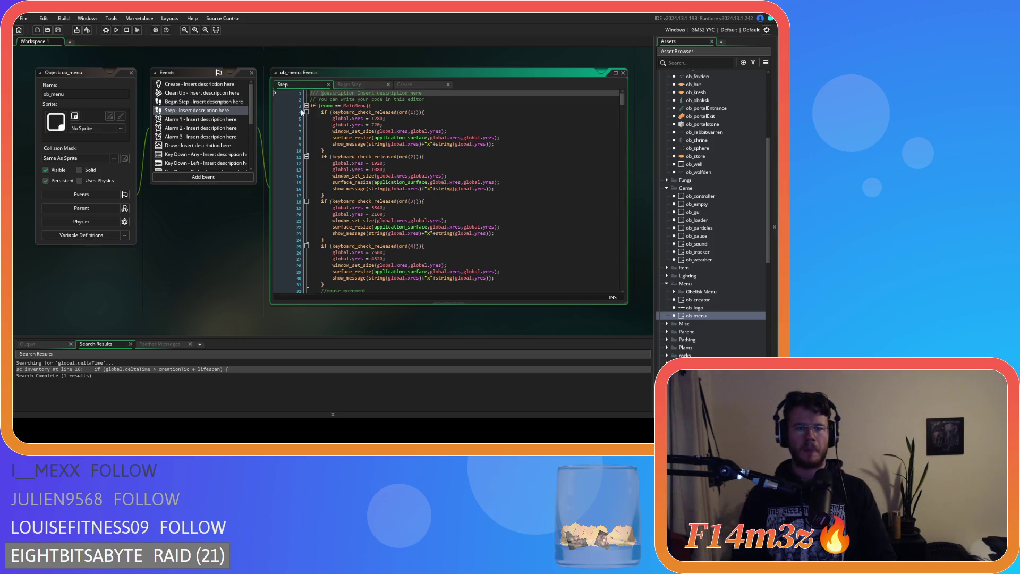
{"action": "left_click", "coordinate": [197, 85]}
{"action": "scroll", "coordinate": [447, 202], "scroll_direction": "down", "scroll_amount": 3}
{"action": "left_click_drag", "start_coordinate": [622, 157], "coordinate": [624, 265]}
Append a global.delta = 0 line after the last Create line and save.
{"action": "left_click", "coordinate": [526, 279]}
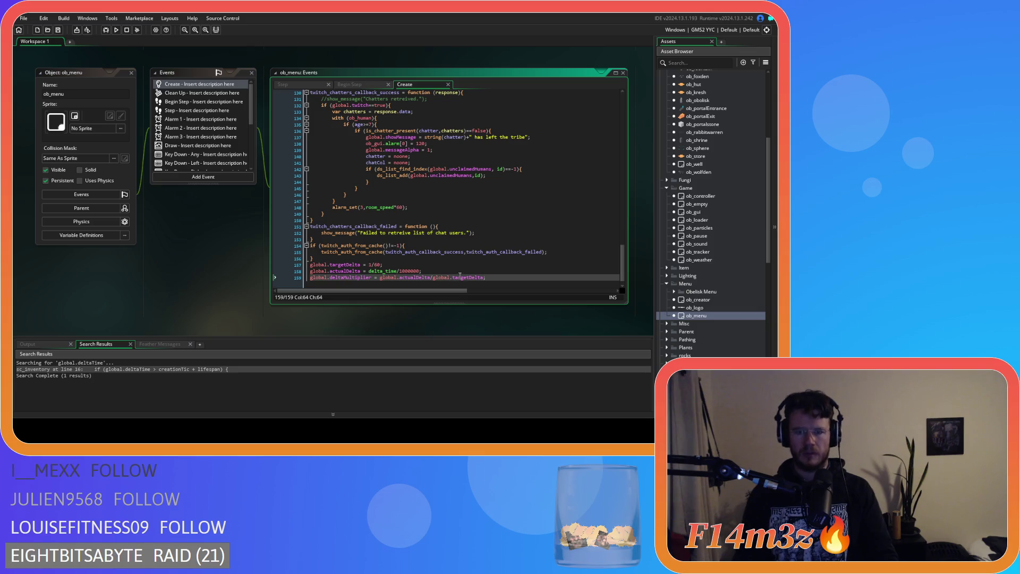
{"action": "key", "text": "Return"}
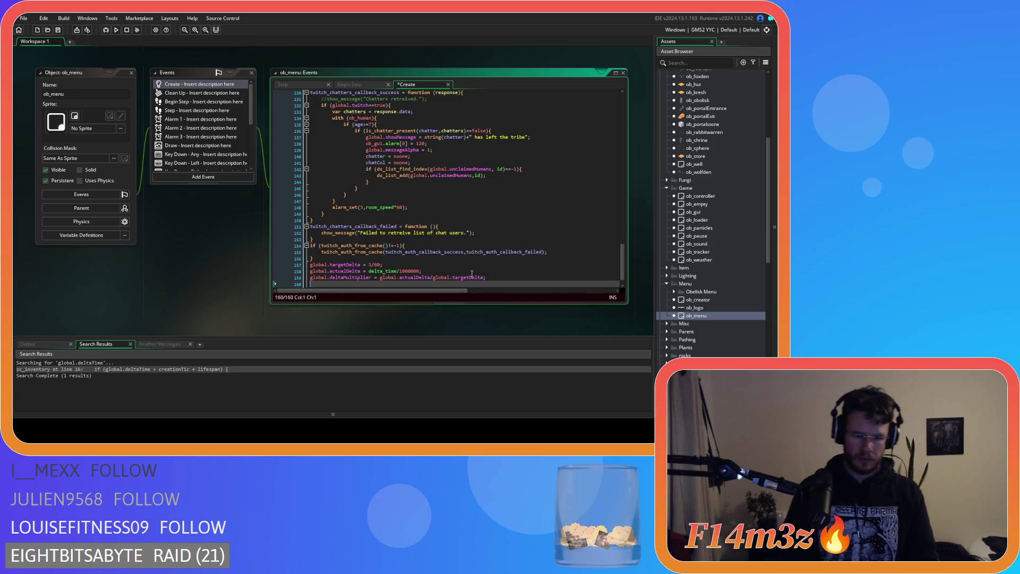
{"action": "type", "text": "global"}
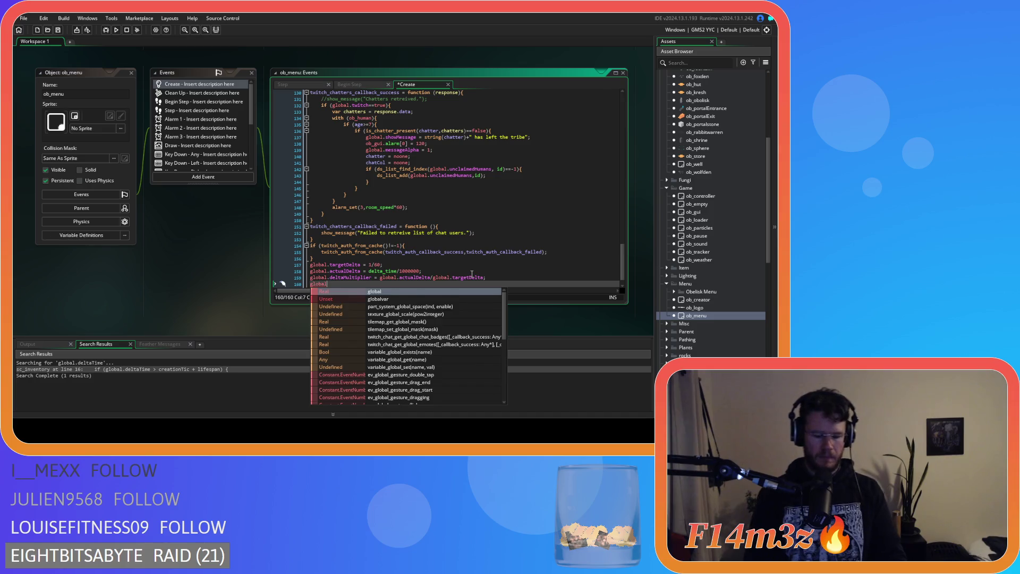
{"action": "type", "text": ".delta"}
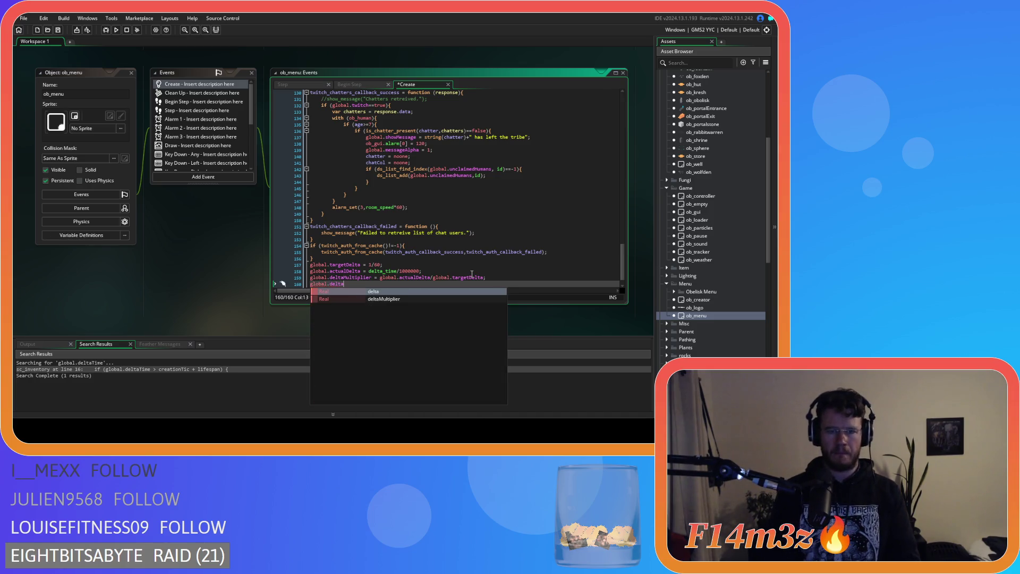
{"action": "type", "text": " = 0;"}
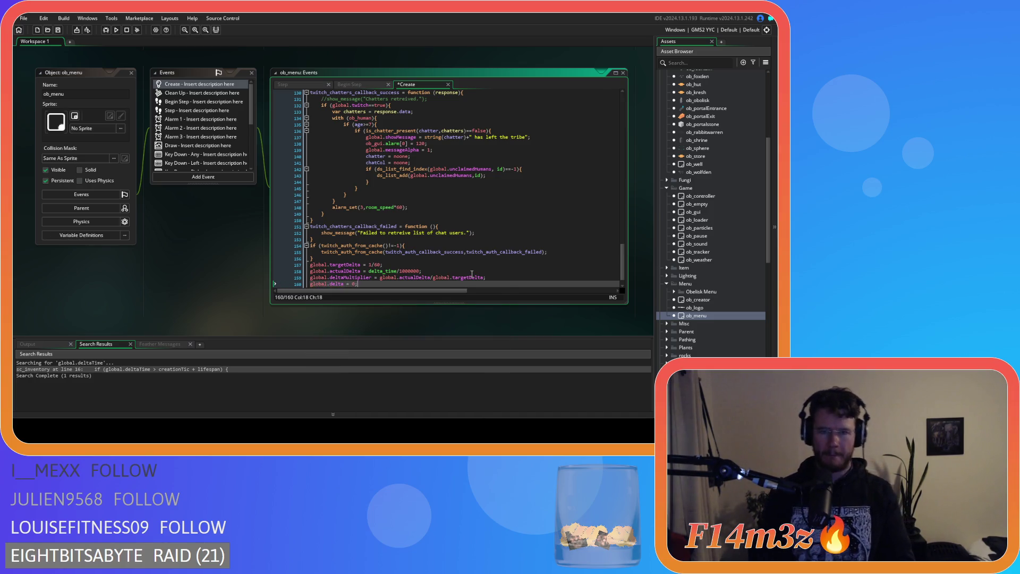
{"action": "key", "text": "ctrl+s"}
{"action": "left_click", "coordinate": [365, 82]}
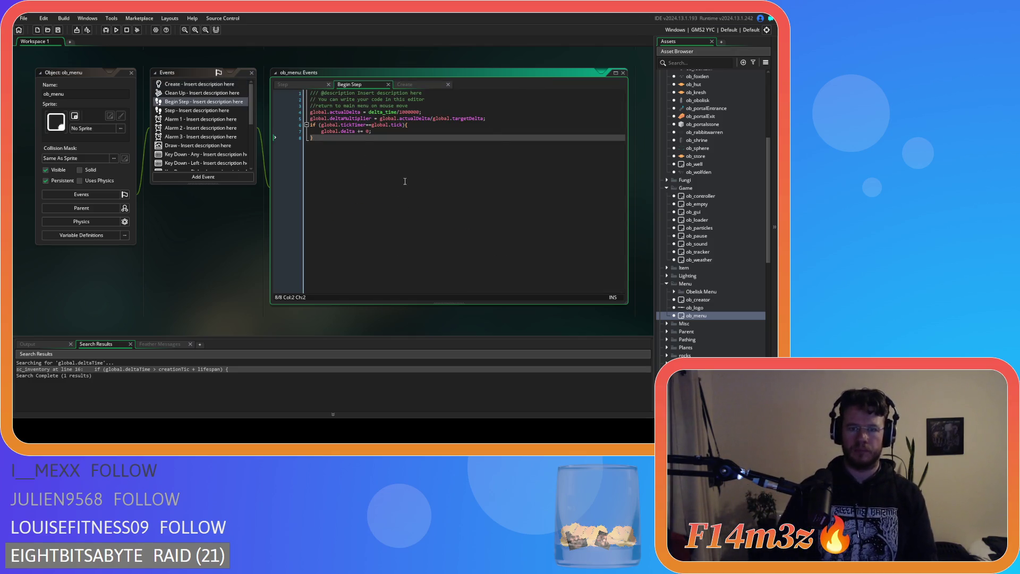
{"action": "left_click", "coordinate": [405, 84]}
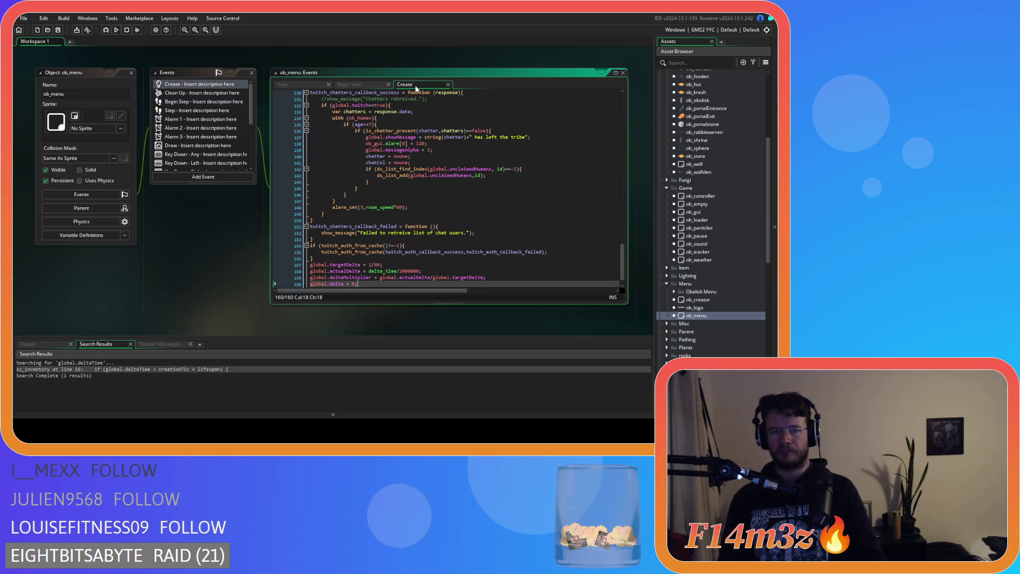
Open ob_store, scroll through its Step code, and switch to its Create code.
{"action": "scroll", "coordinate": [690, 225], "scroll_direction": "up", "scroll_amount": 5}
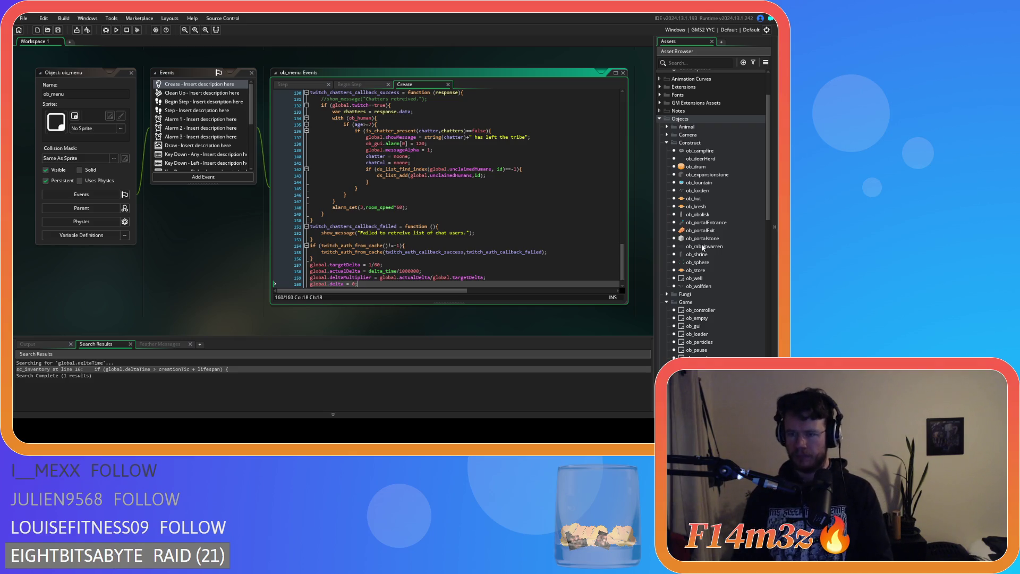
{"action": "scroll", "coordinate": [702, 247], "scroll_direction": "down", "scroll_amount": 6}
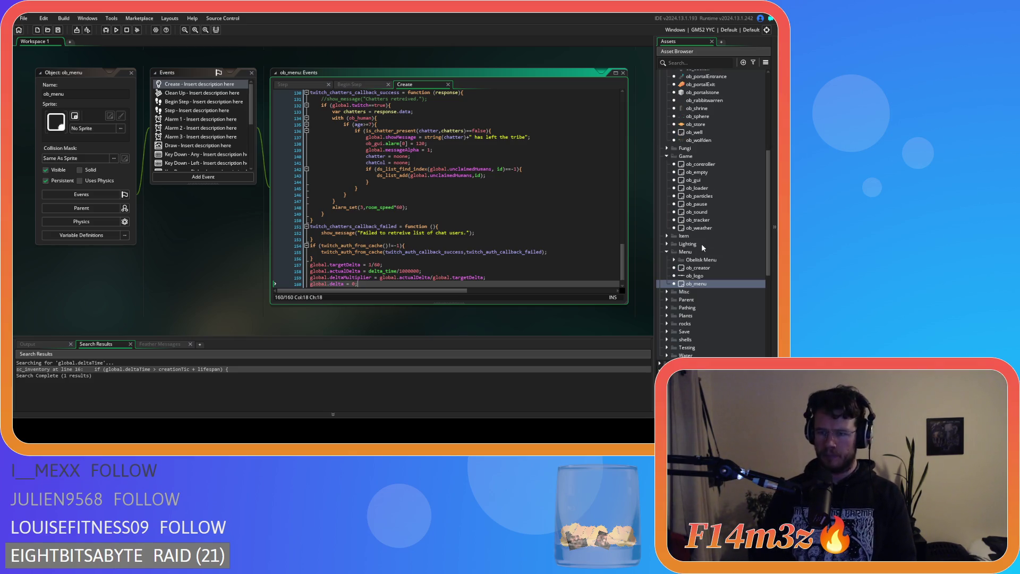
{"action": "scroll", "coordinate": [701, 243], "scroll_direction": "up", "scroll_amount": 6}
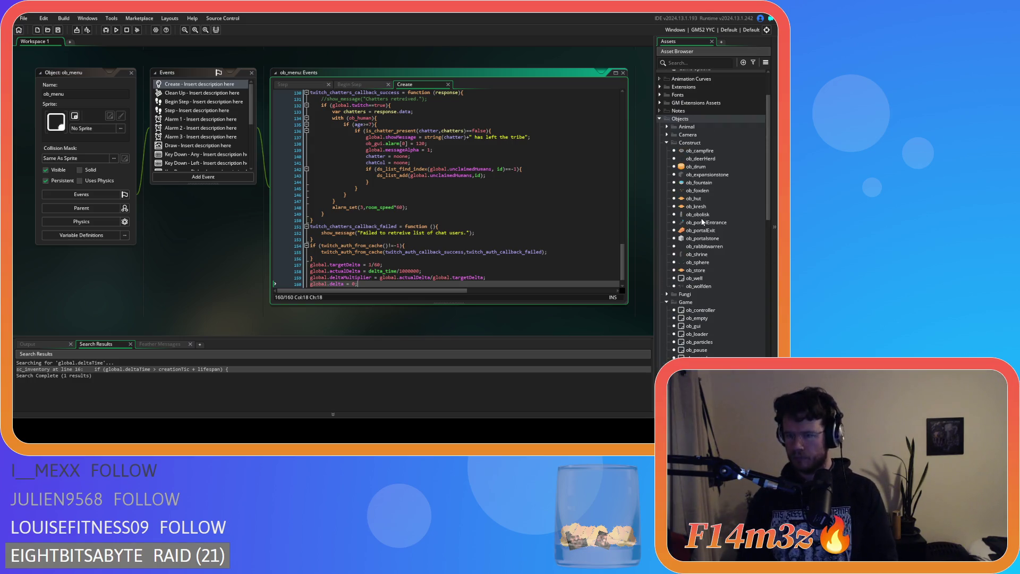
{"action": "double_click", "coordinate": [701, 270]}
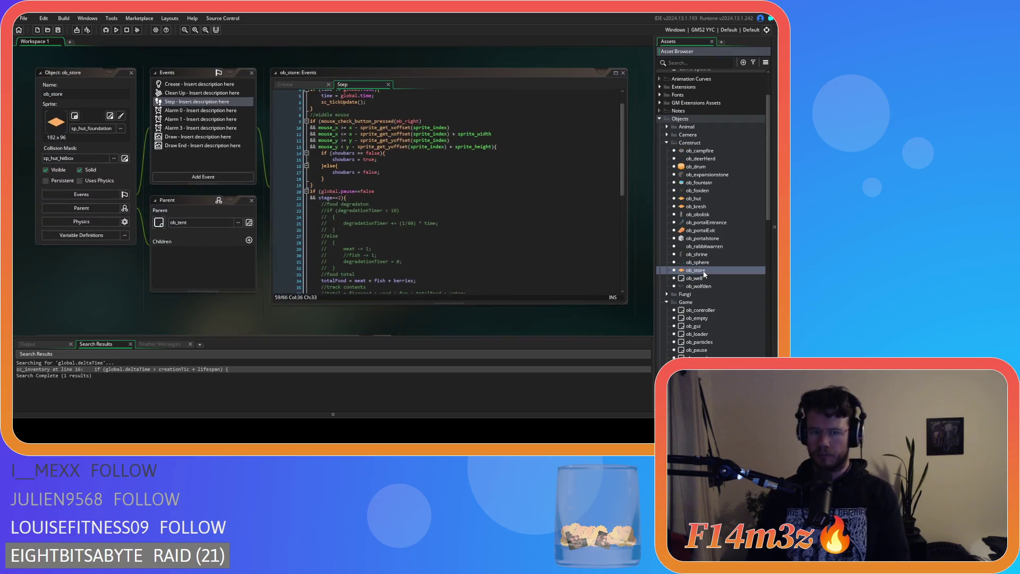
{"action": "left_click", "coordinate": [463, 195]}
{"action": "scroll", "coordinate": [400, 174], "scroll_direction": "up", "scroll_amount": 1}
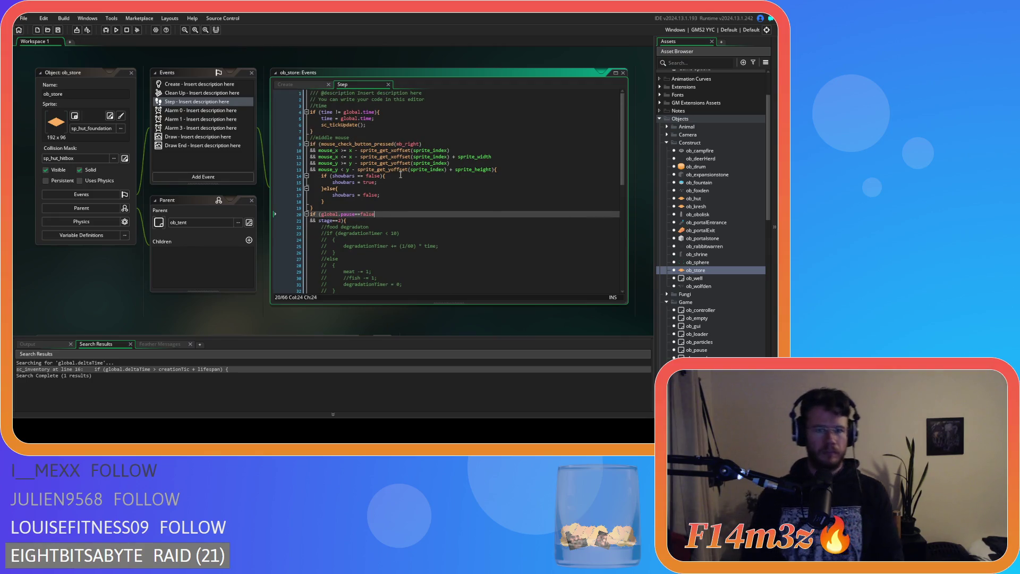
{"action": "scroll", "coordinate": [401, 174], "scroll_direction": "down", "scroll_amount": 8}
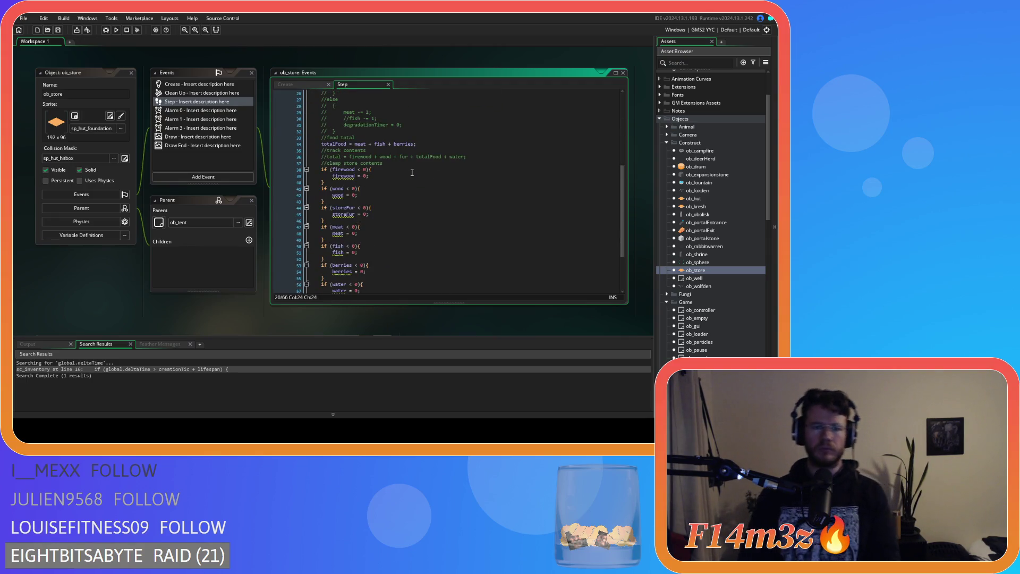
{"action": "scroll", "coordinate": [412, 172], "scroll_direction": "down", "scroll_amount": 3}
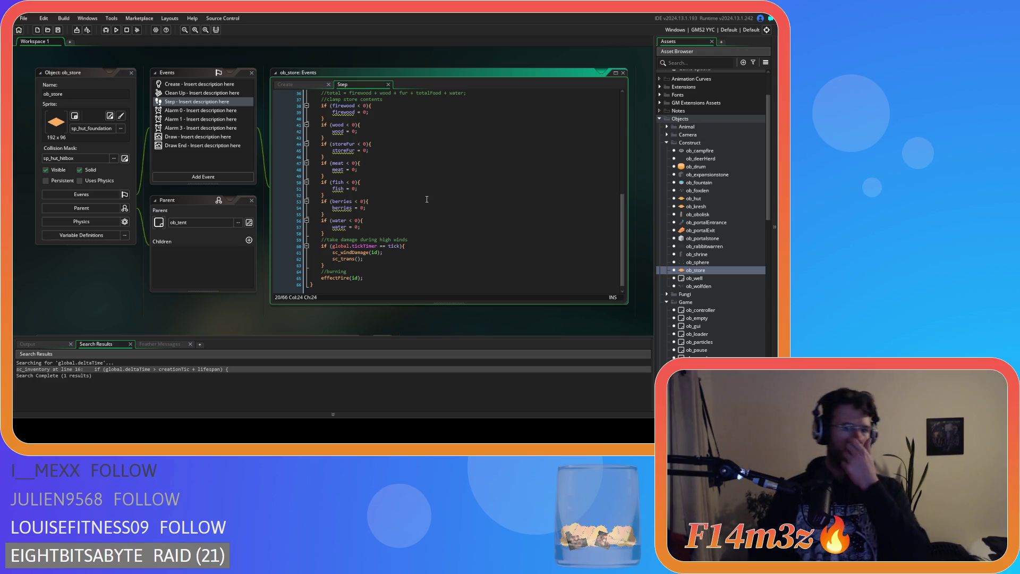
{"action": "mouse_move", "coordinate": [343, 151]}
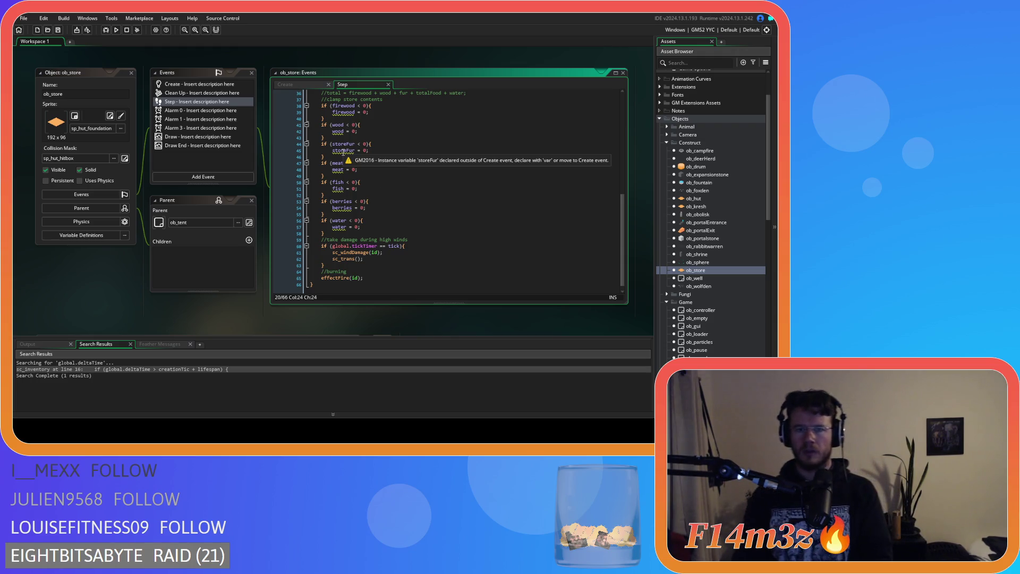
{"action": "scroll", "coordinate": [358, 175], "scroll_direction": "up", "scroll_amount": 3}
{"action": "scroll", "coordinate": [406, 255], "scroll_direction": "down", "scroll_amount": 3}
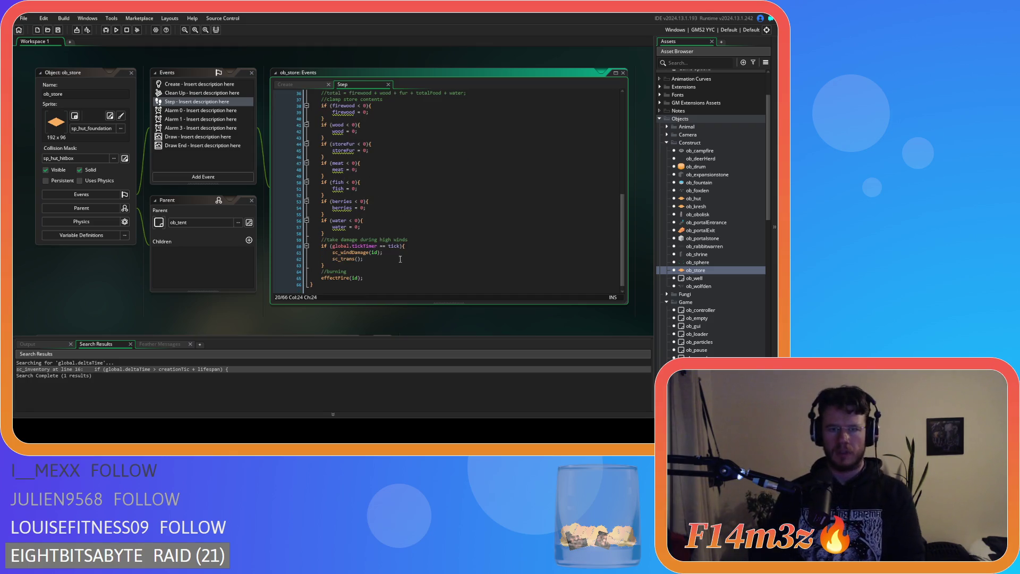
{"action": "left_click", "coordinate": [322, 83]}
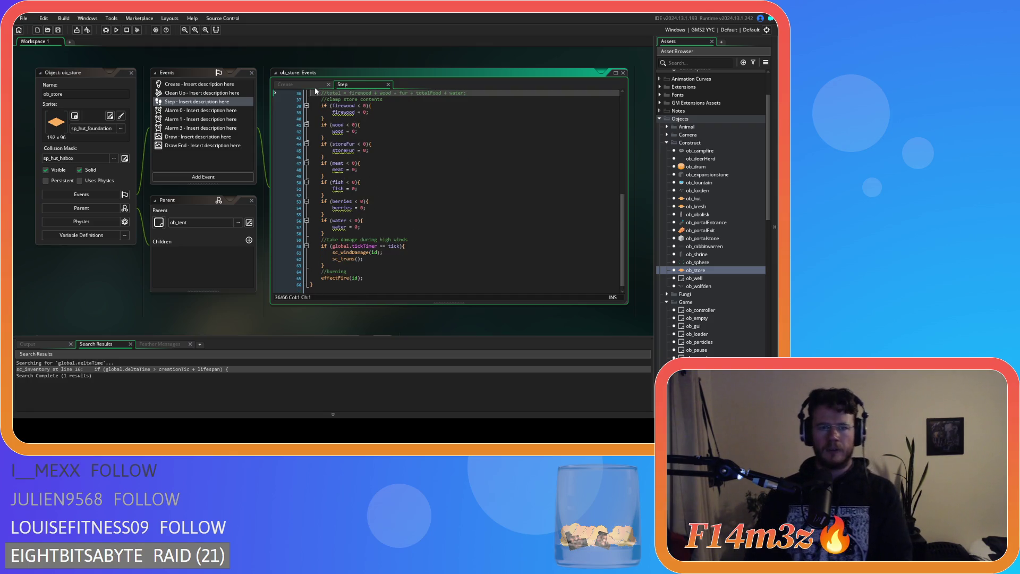
{"action": "left_click", "coordinate": [360, 84]}
{"action": "left_click_drag", "start_coordinate": [325, 234], "coordinate": [322, 135]}
{"action": "key", "text": "ctrl+k"}
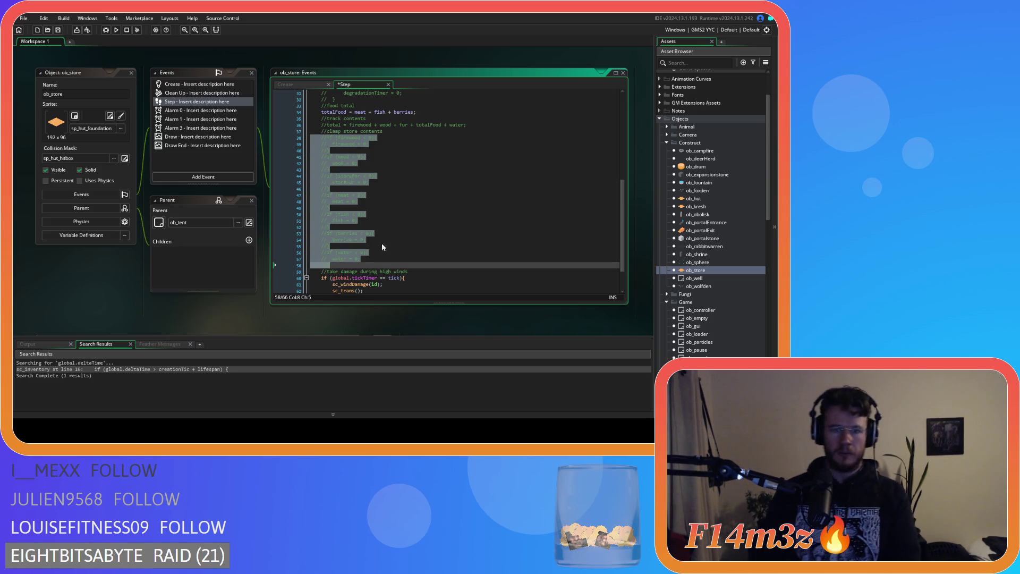
{"action": "left_click", "coordinate": [380, 277]}
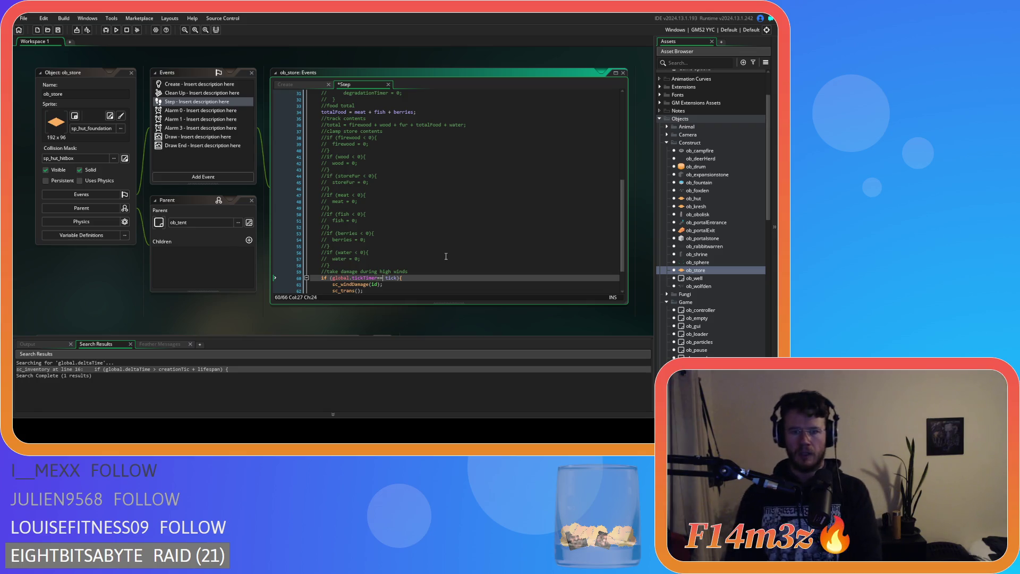
{"action": "scroll", "coordinate": [445, 256], "scroll_direction": "down", "scroll_amount": 2}
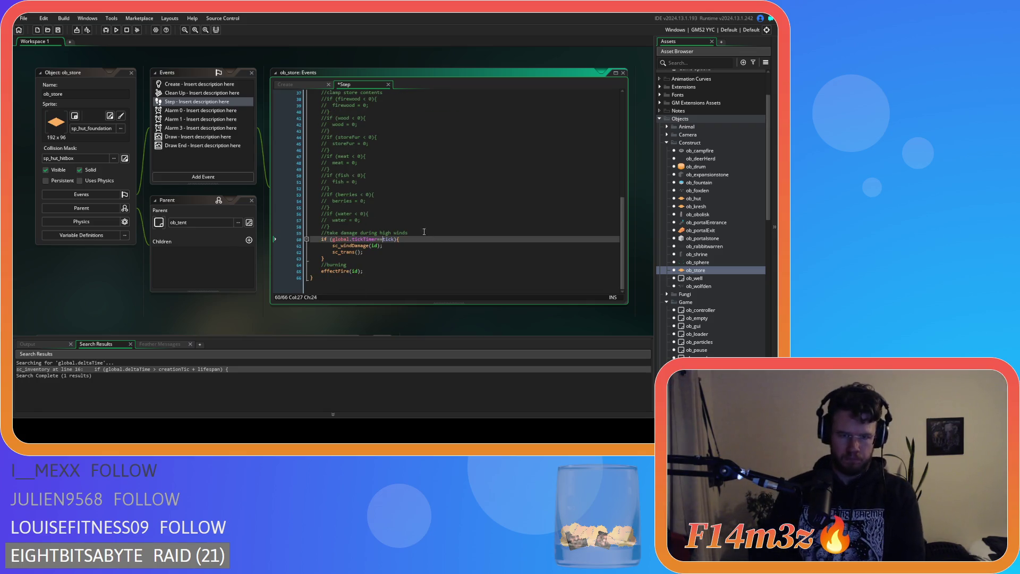
{"action": "scroll", "coordinate": [425, 233], "scroll_direction": "up", "scroll_amount": 5}
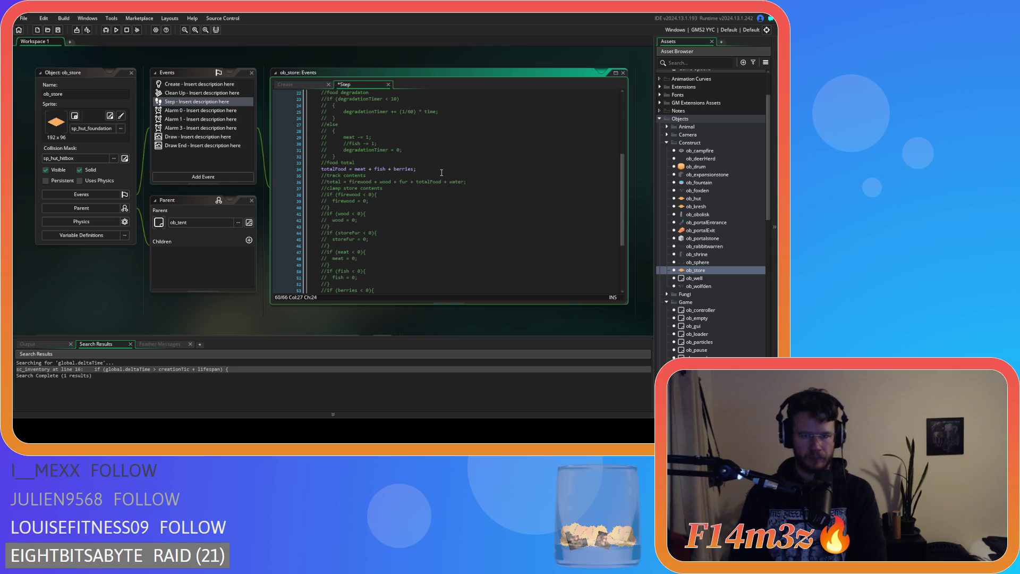
{"action": "left_click", "coordinate": [441, 168]}
{"action": "triple_click", "coordinate": [441, 169]}
{"action": "scroll", "coordinate": [439, 186], "scroll_direction": "up", "scroll_amount": 4}
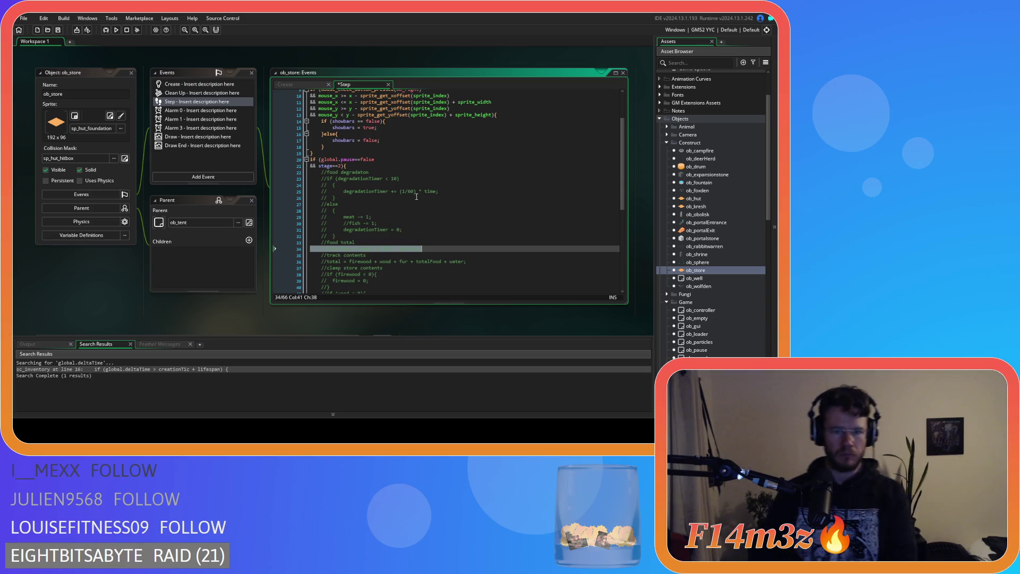
Close the stage condition line with ){ to open a new block.
{"action": "left_click", "coordinate": [378, 167]}
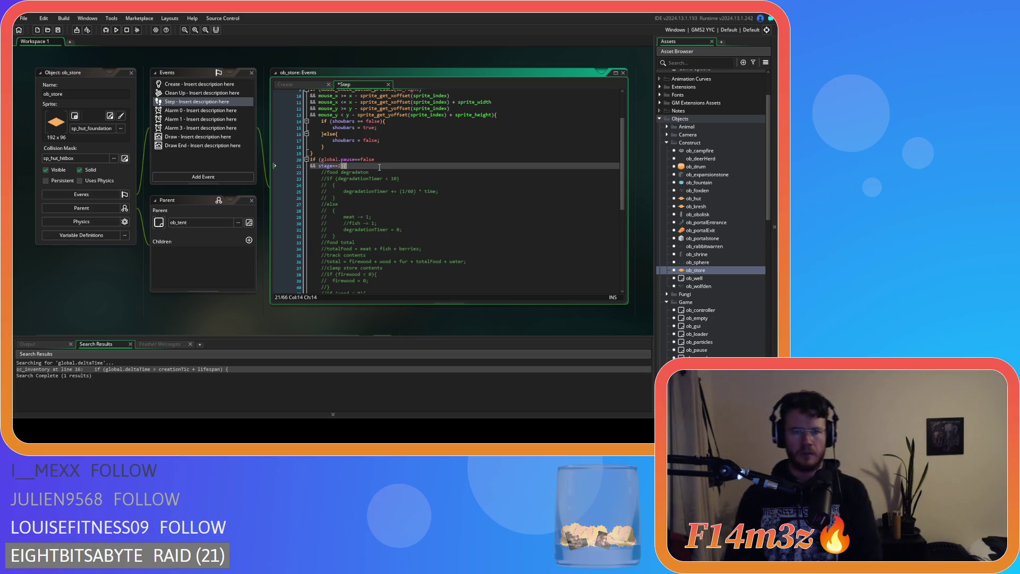
{"action": "key", "text": "Return"}
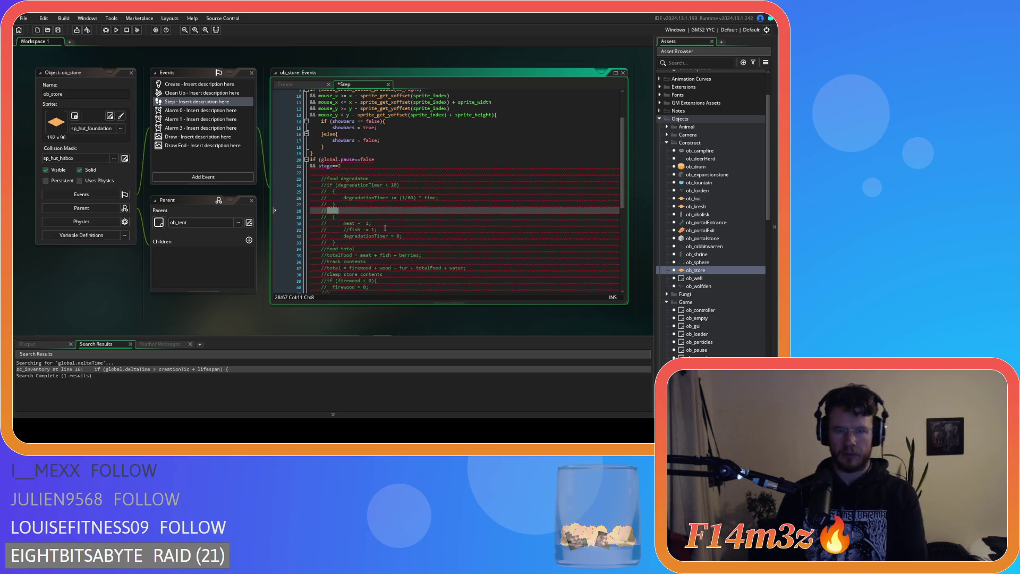
{"action": "key", "text": "BackSpace"}
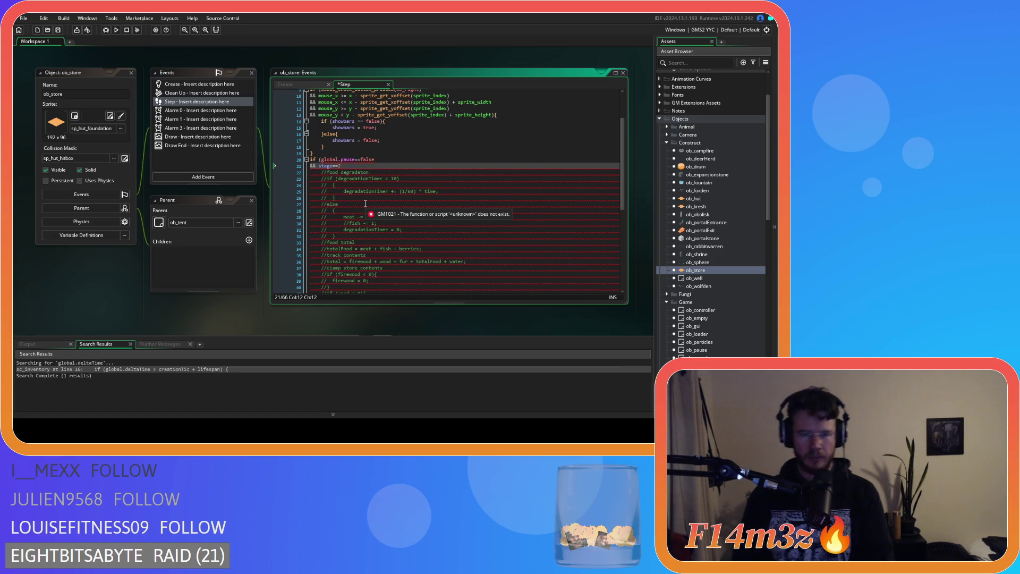
{"action": "type", "text": "){"}
Delete the old commented food degradation block up through the degradationTimer check.
{"action": "left_click", "coordinate": [353, 200]}
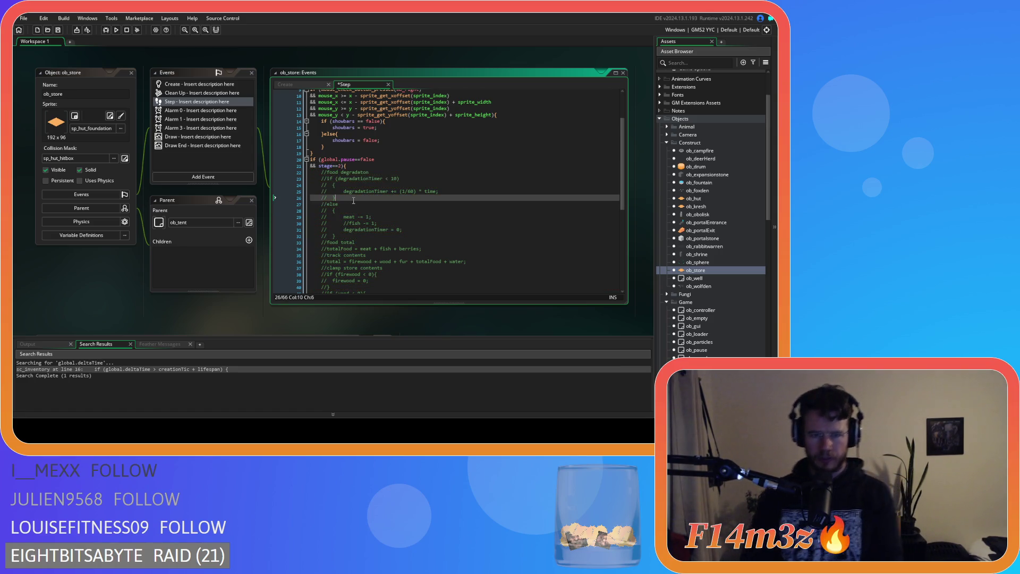
{"action": "left_click_drag", "start_coordinate": [357, 236], "coordinate": [320, 187]}
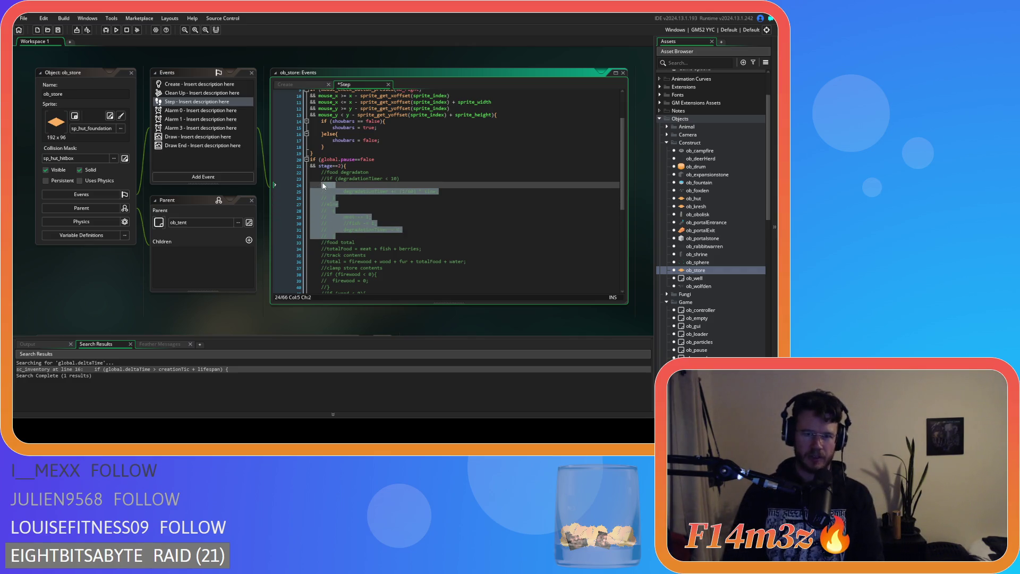
{"action": "left_click_drag", "start_coordinate": [323, 186], "coordinate": [321, 179]}
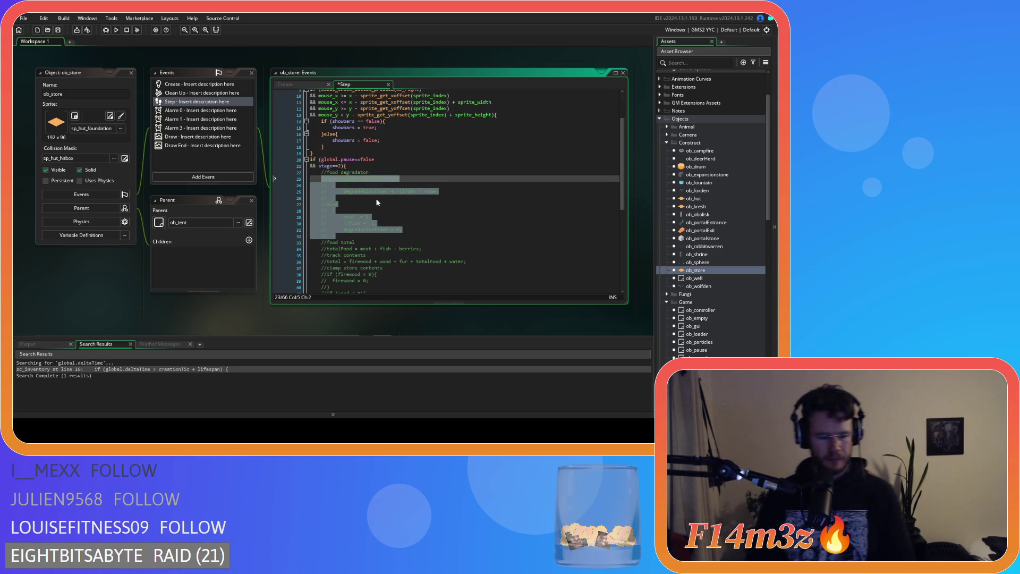
{"action": "key", "text": "Delete"}
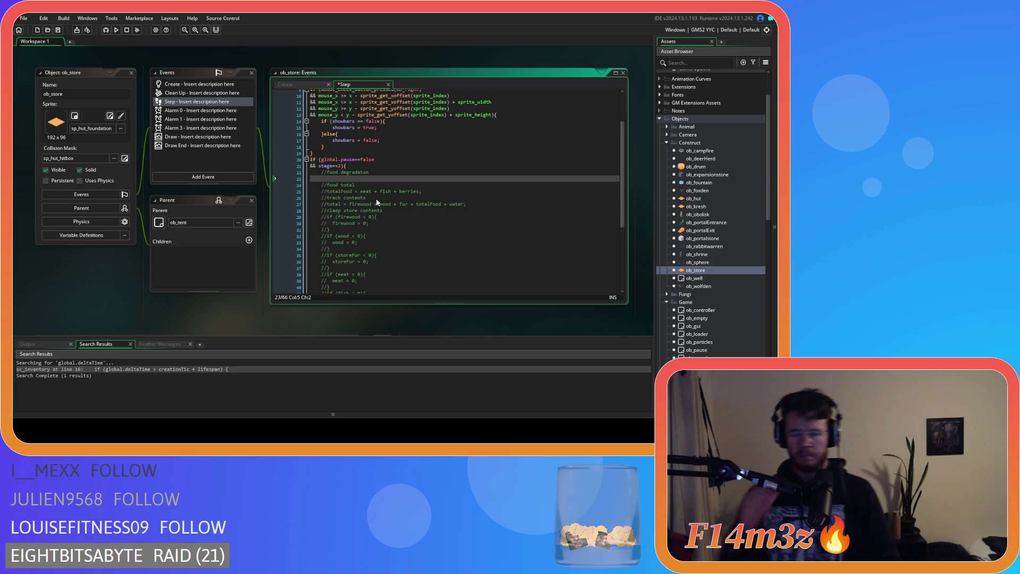
Comment out the three inventory array_push lines in ob_store's Create event with Ctrl+K.
{"action": "left_click", "coordinate": [296, 84]}
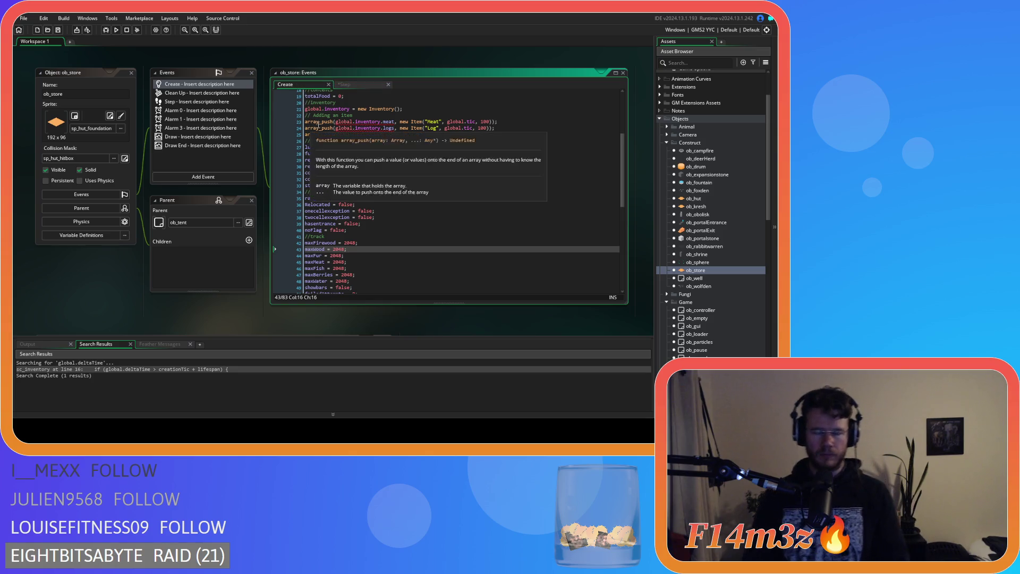
{"action": "scroll", "coordinate": [405, 162], "scroll_direction": "up", "scroll_amount": 2}
{"action": "left_click_drag", "start_coordinate": [496, 167], "coordinate": [246, 153]}
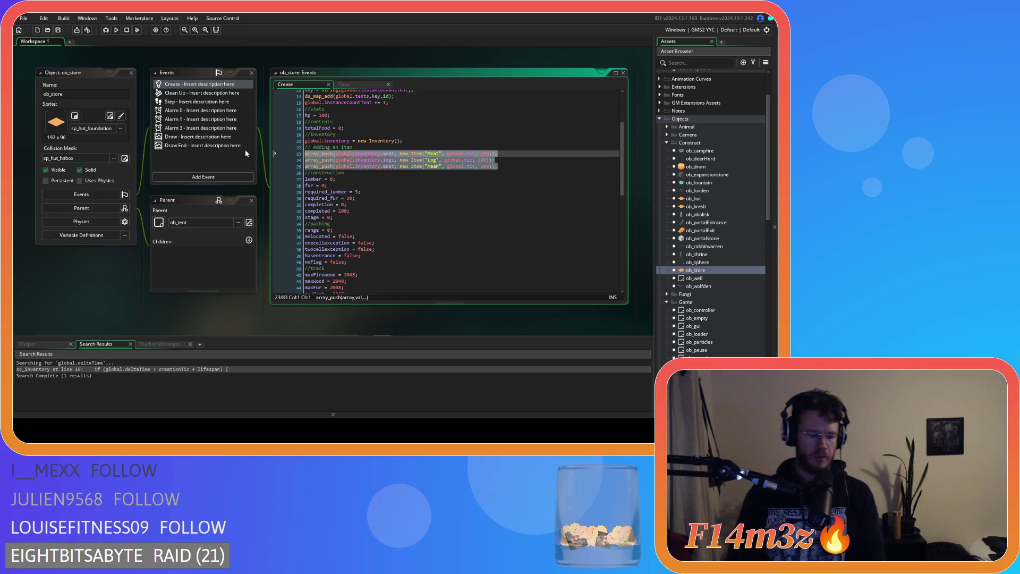
{"action": "key", "text": "ctrl+k"}
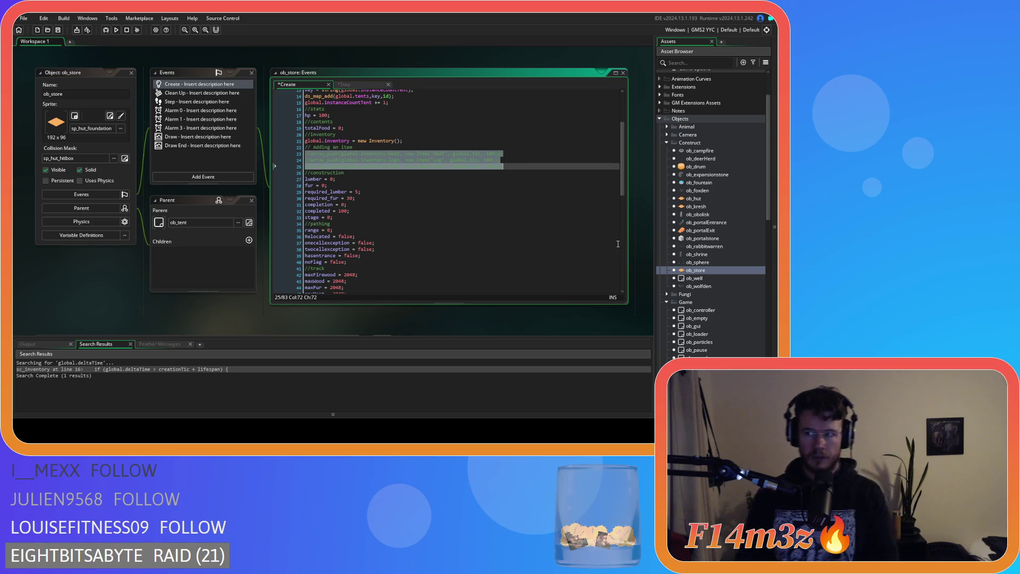
{"action": "left_click", "coordinate": [357, 83]}
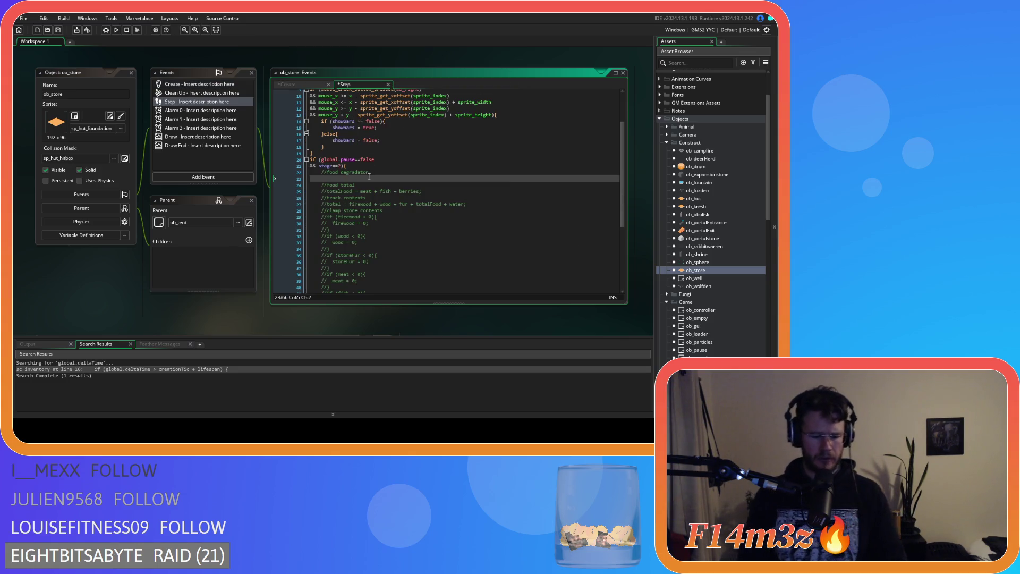
Type an empty 'if ()' condition under the //food degradation comment in the Step event.
{"action": "type", "text": "if "}
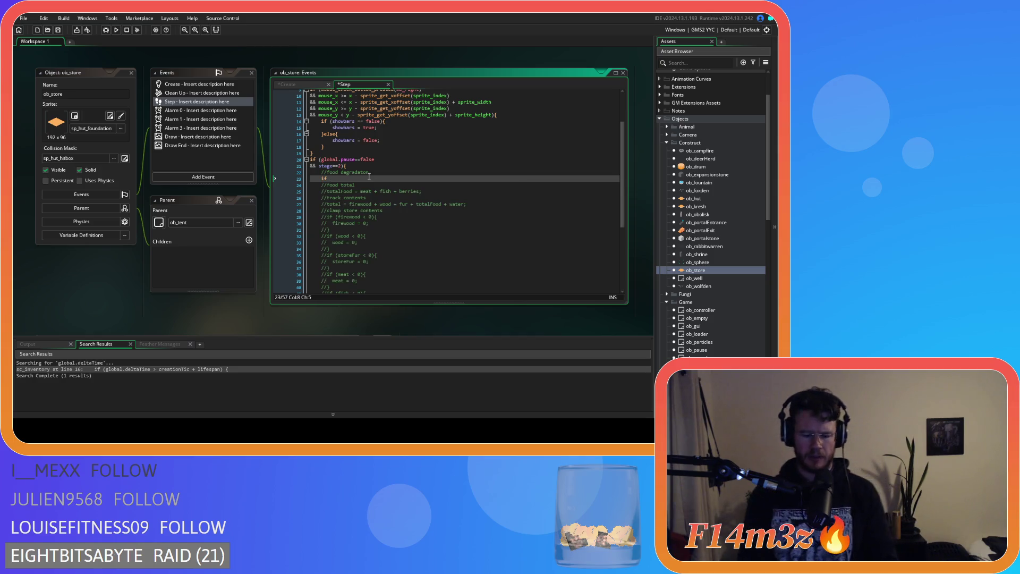
{"action": "type", "text": "("}
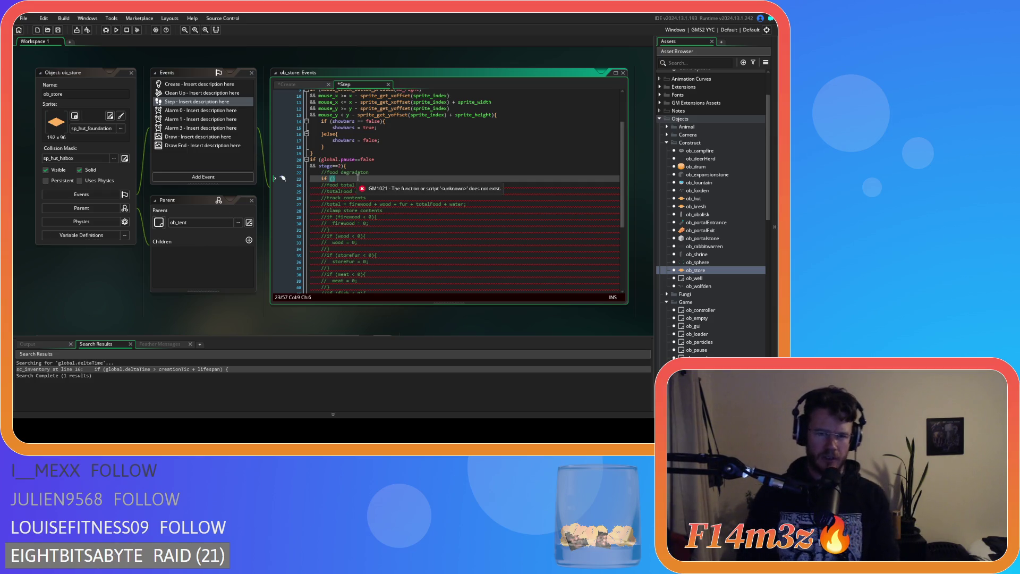
{"action": "left_click", "coordinate": [357, 178]}
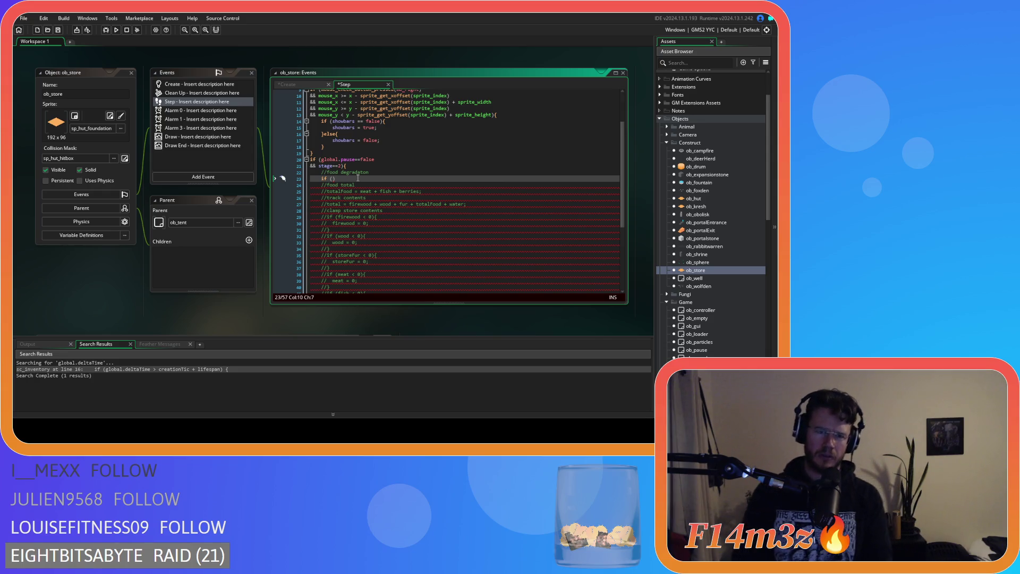
{"action": "mouse_move", "coordinate": [356, 177]}
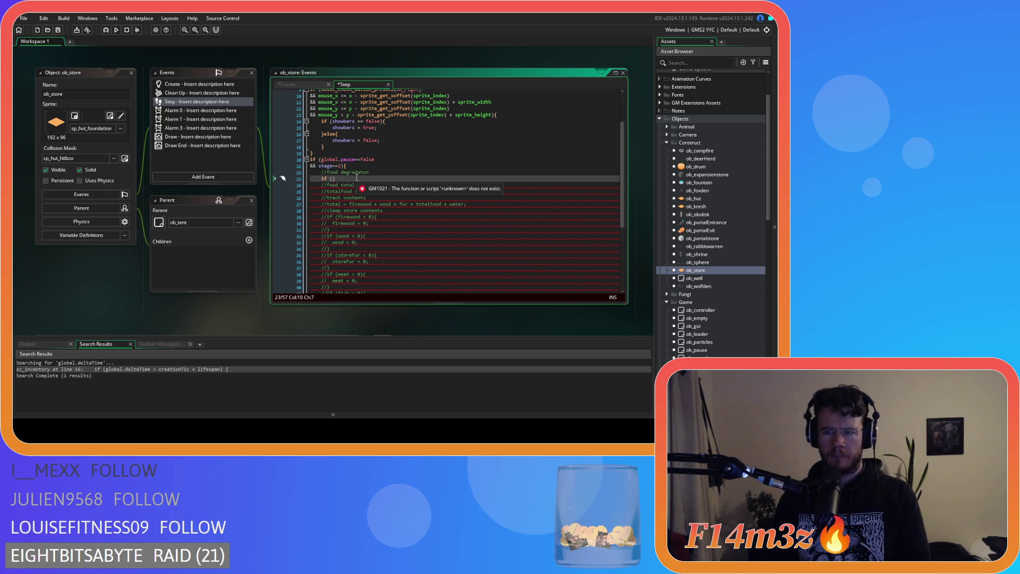
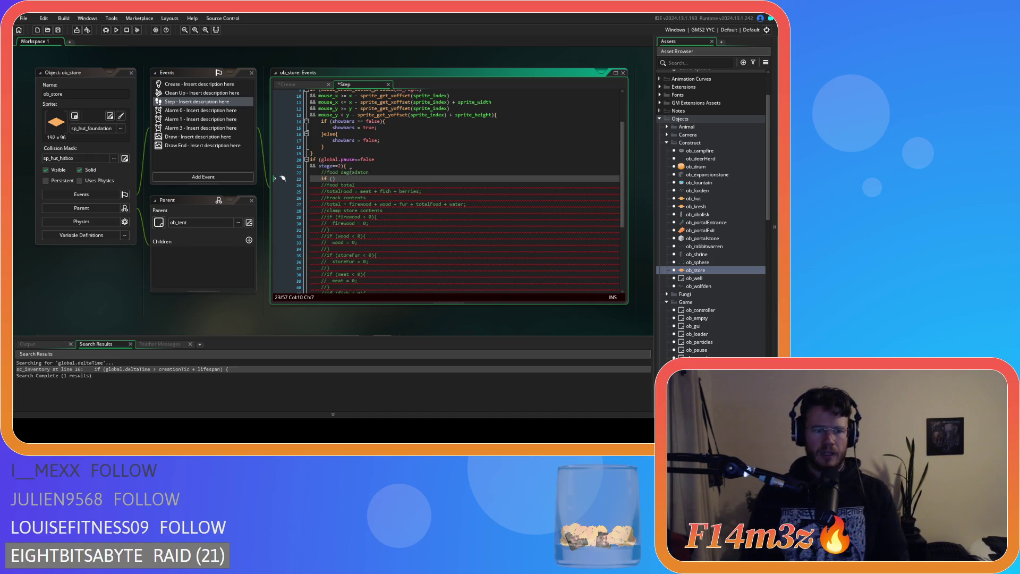
Try struct_get_names as the if condition, then remove it and add a line under the food degradation comment.
{"action": "key", "text": "Left"}
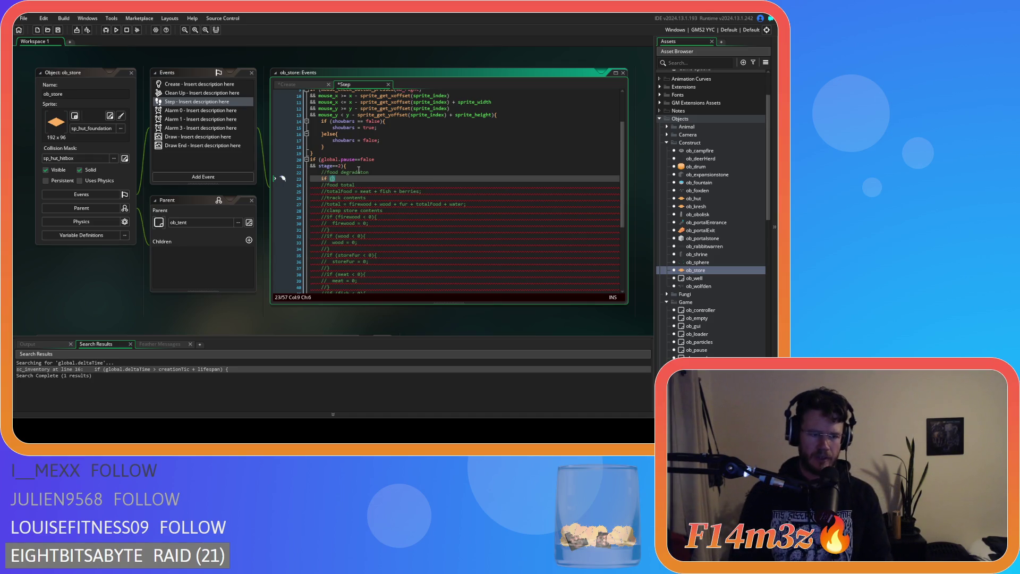
{"action": "type", "text": "struct"}
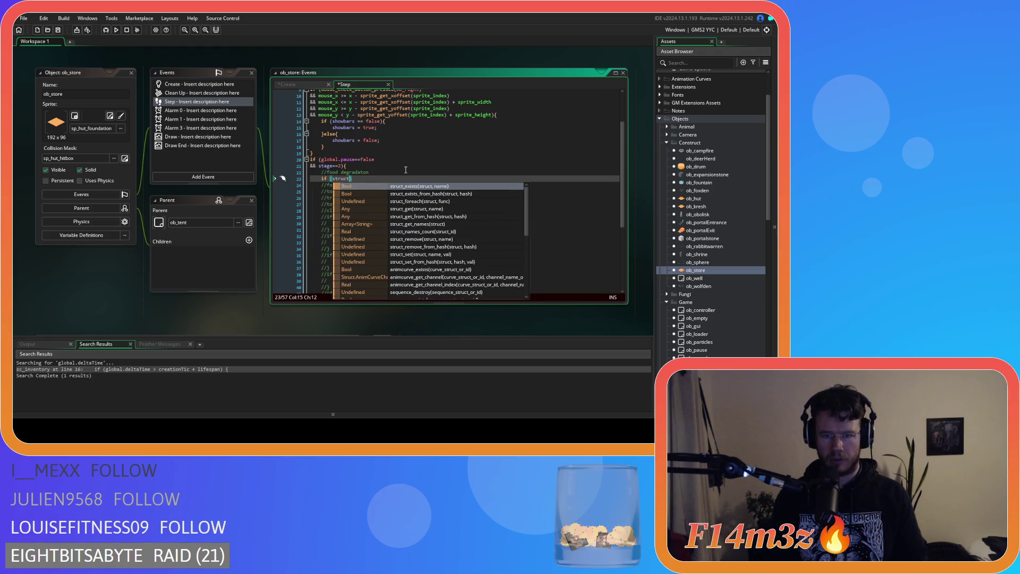
{"action": "left_click", "coordinate": [460, 223]}
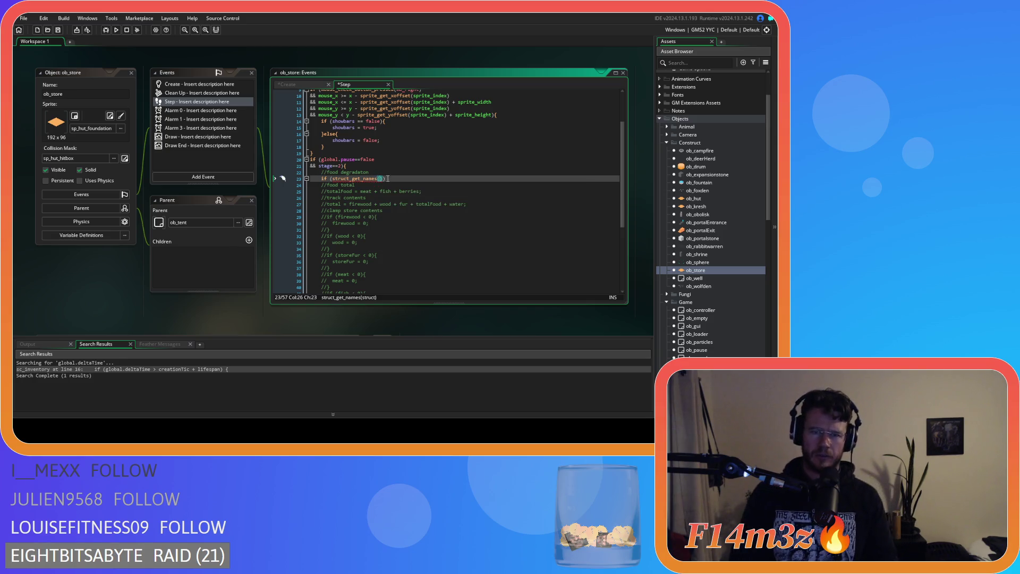
{"action": "left_click_drag", "start_coordinate": [384, 178], "coordinate": [334, 181]}
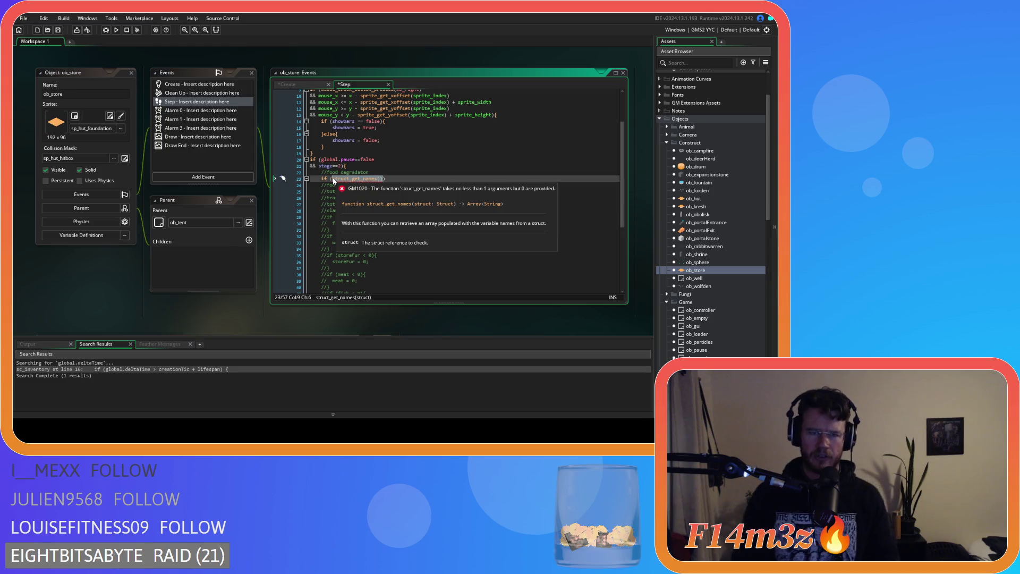
{"action": "key", "text": "Delete"}
{"action": "left_click", "coordinate": [399, 174]}
{"action": "key", "text": "Return"}
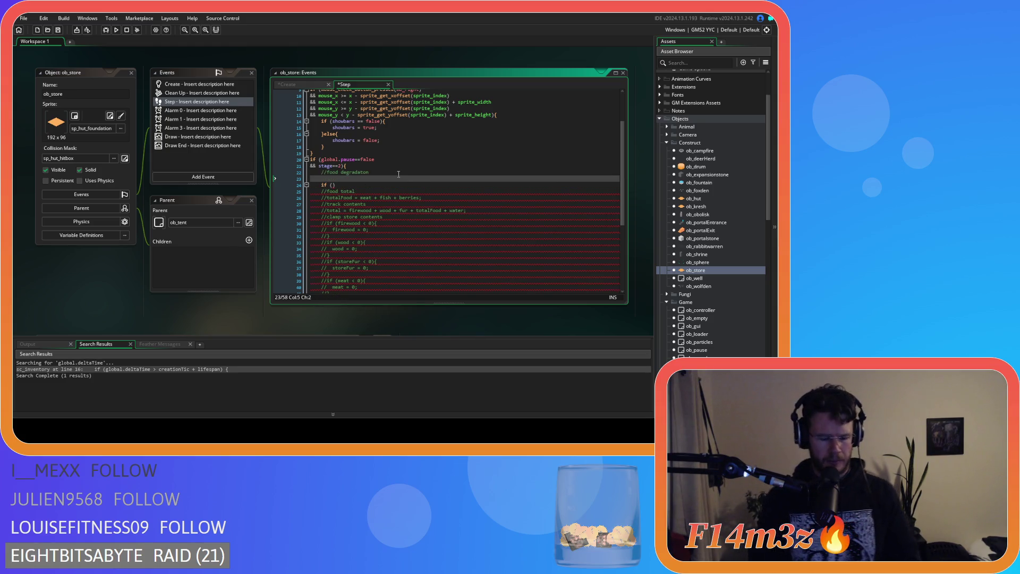
Declare var _names = struct_get_names(global.inventory); on the new line.
{"action": "type", "text": "var _na"}
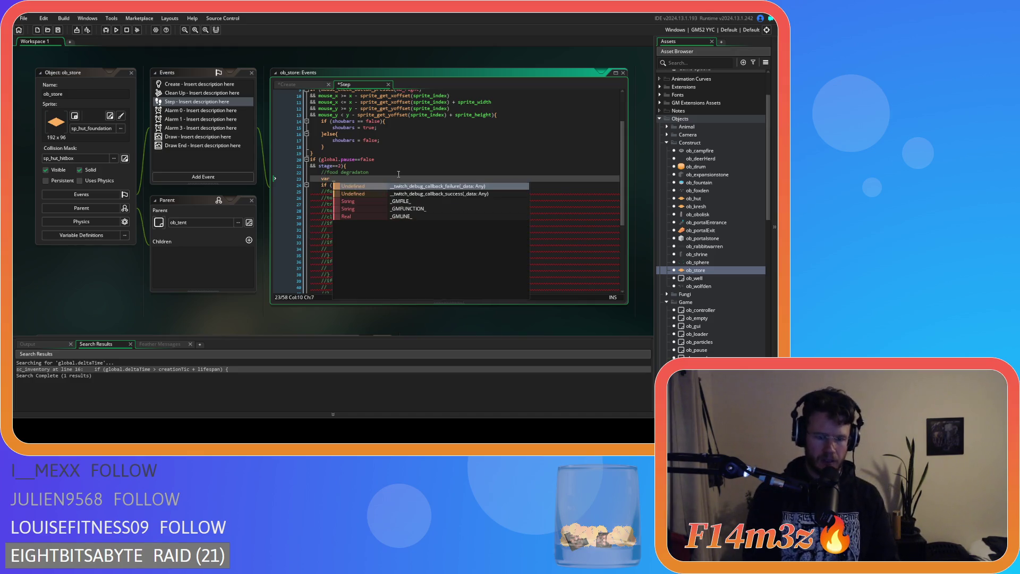
{"action": "type", "text": "struct_get_names();"}
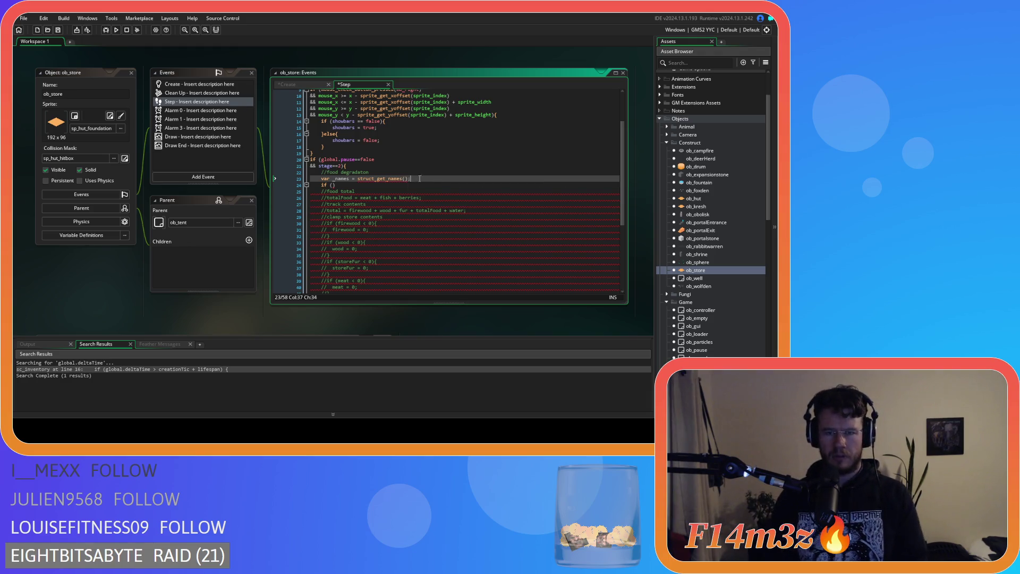
{"action": "key", "text": "Left"}
{"action": "key", "text": "Left"}
{"action": "type", "text": "global.inve"}
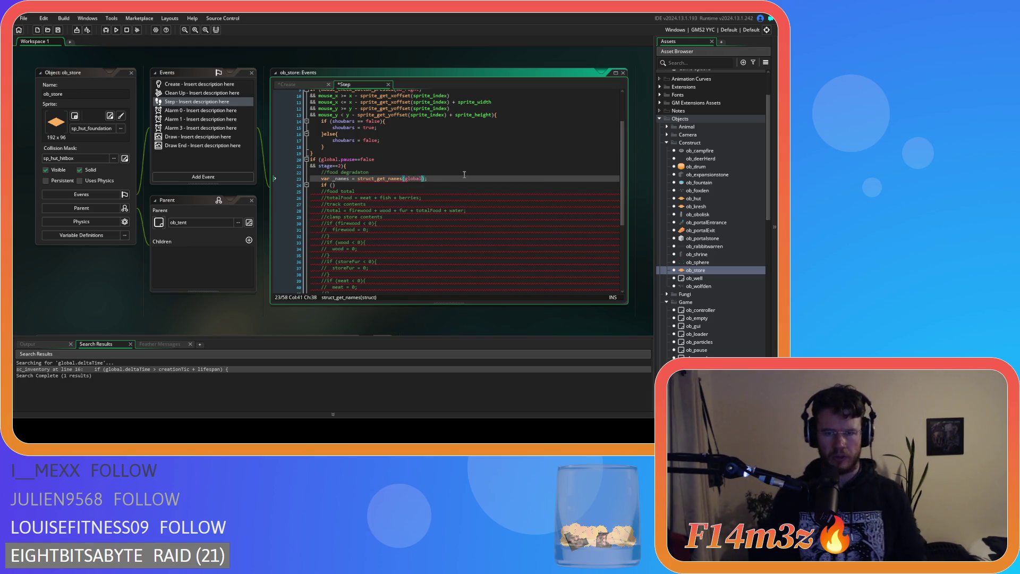
{"action": "key", "text": "Return"}
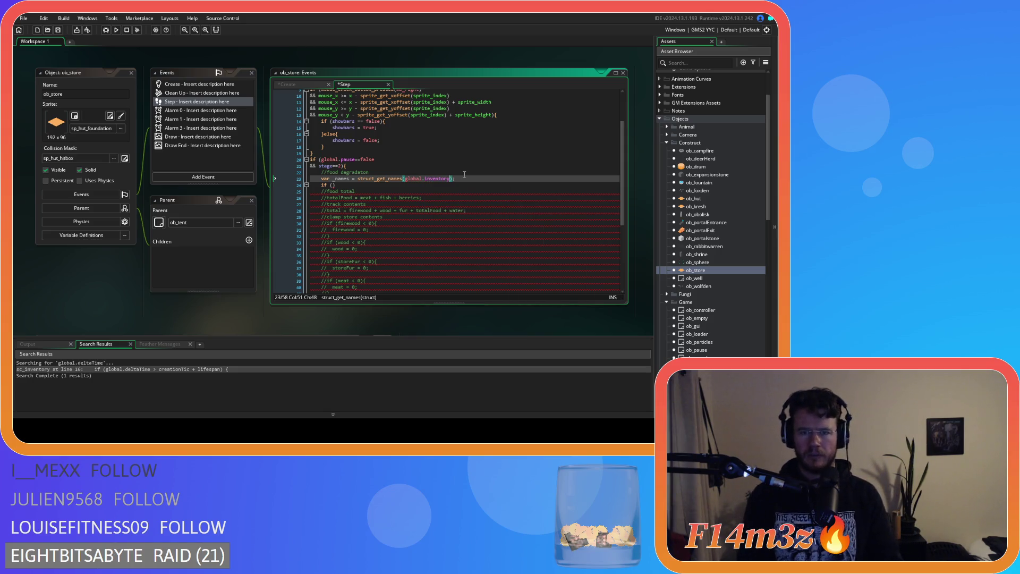
{"action": "key", "text": "Right"}
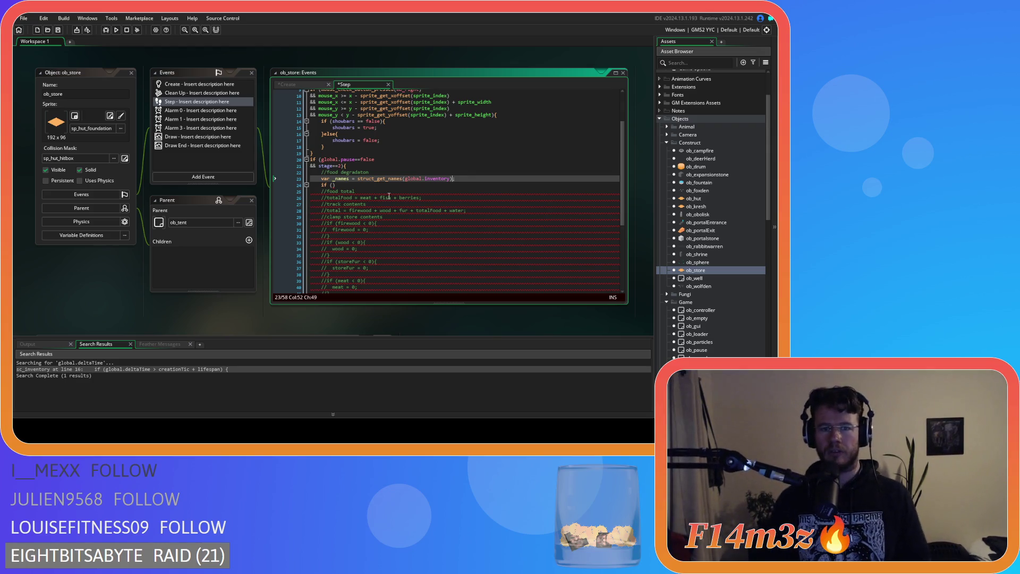
Give the empty if () an opening brace and body, then select the whole if block.
{"action": "left_click", "coordinate": [352, 184]}
{"action": "type", "text": "{"}
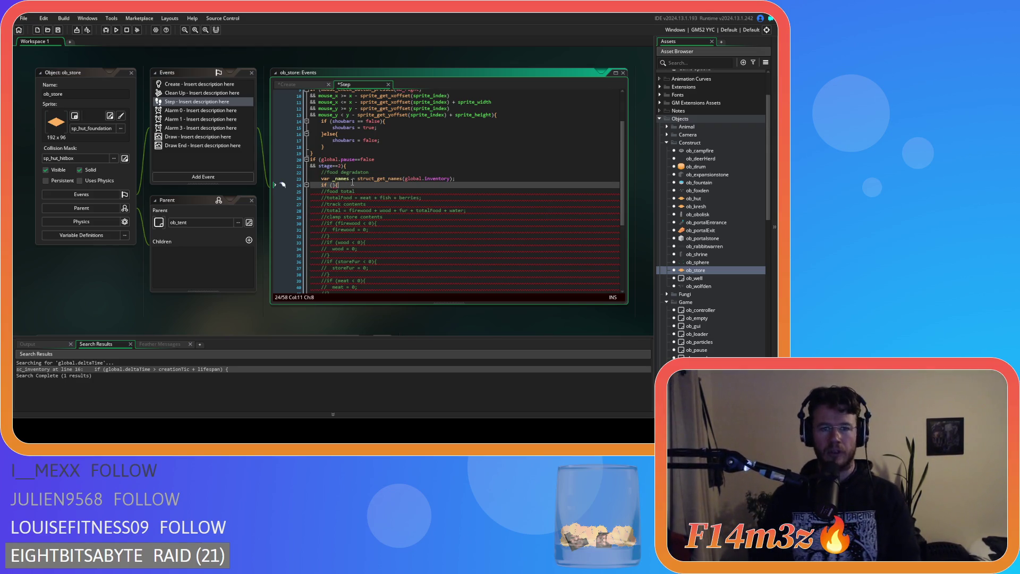
{"action": "key", "text": "Return"}
{"action": "key", "text": "Return"}
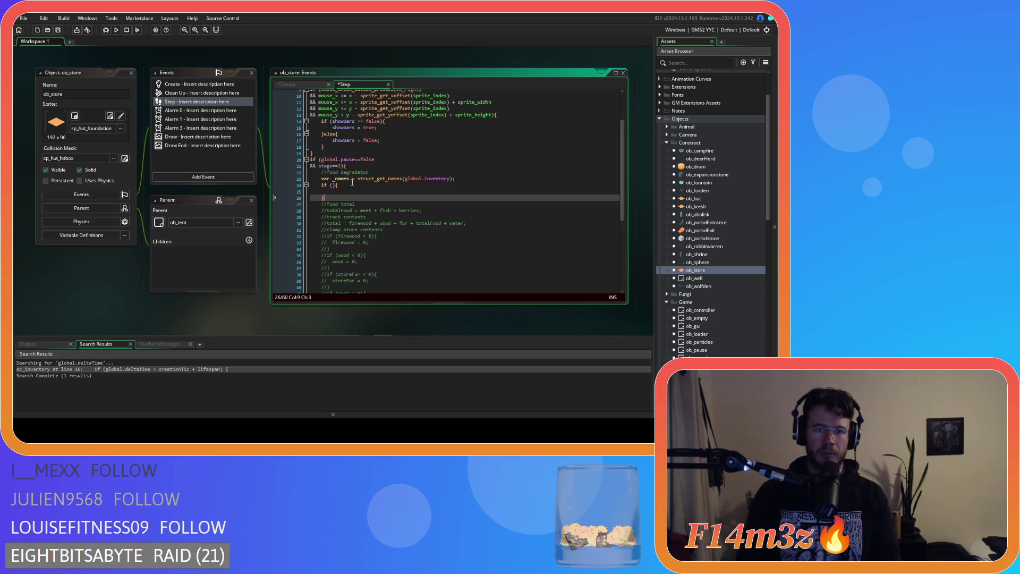
{"action": "left_click", "coordinate": [353, 185]}
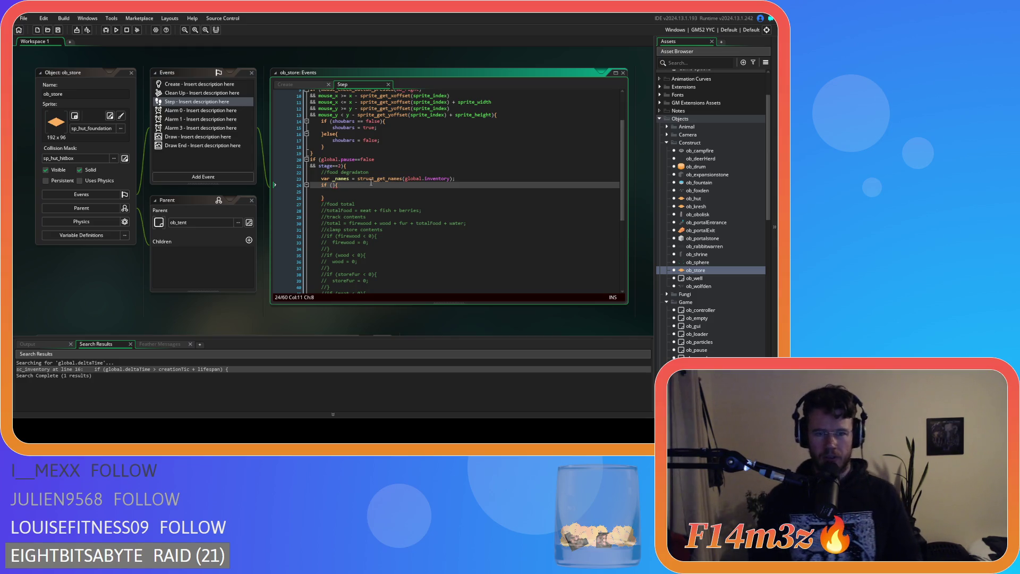
{"action": "key", "text": "Left"}
{"action": "key", "text": "Left"}
{"action": "key", "text": "Left"}
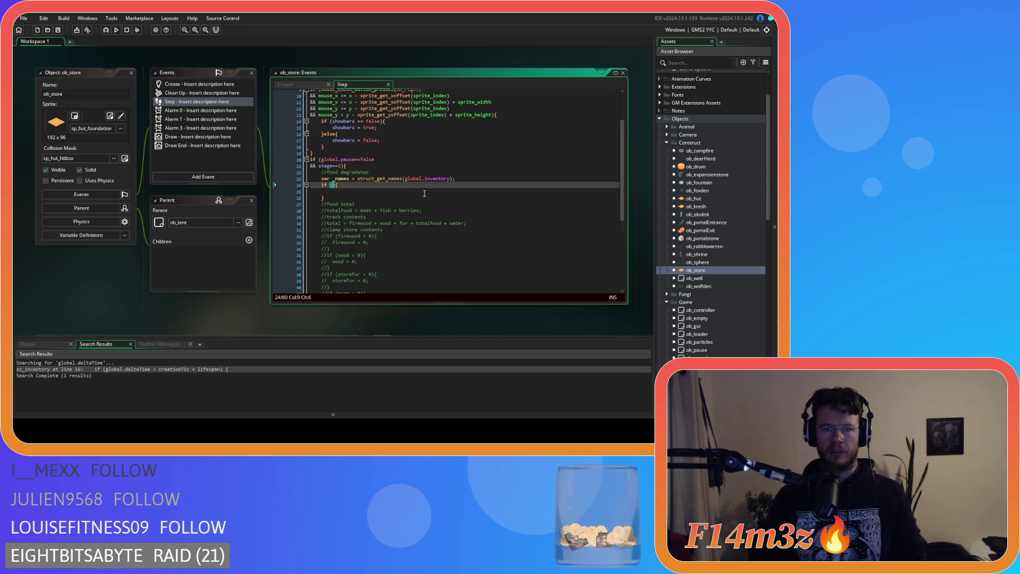
{"action": "left_click_drag", "start_coordinate": [347, 198], "coordinate": [323, 184]}
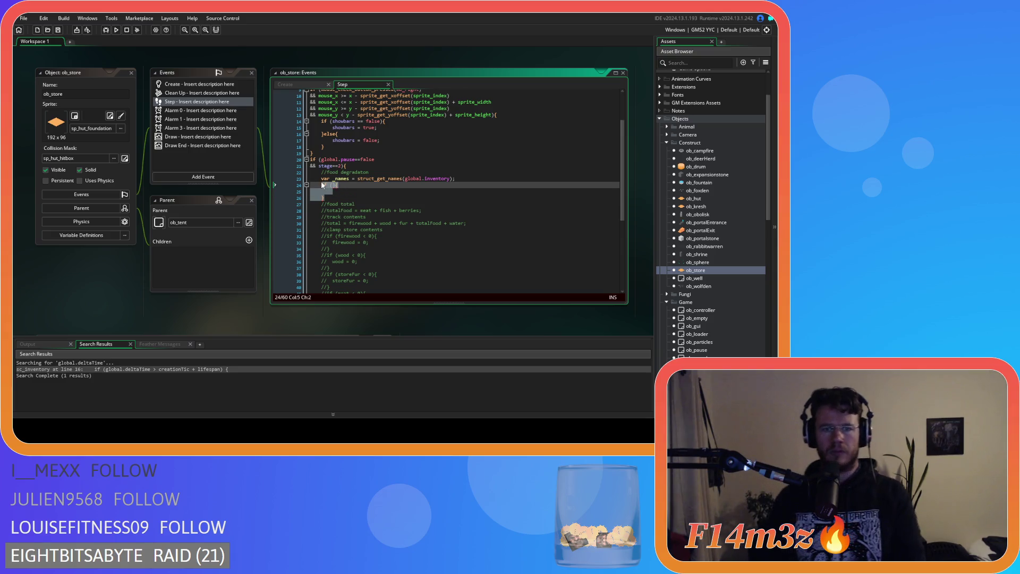
Replace the if block with for (var i=0; i<array_length(_names); i++) and save the Step event.
{"action": "type", "text": "for ("}
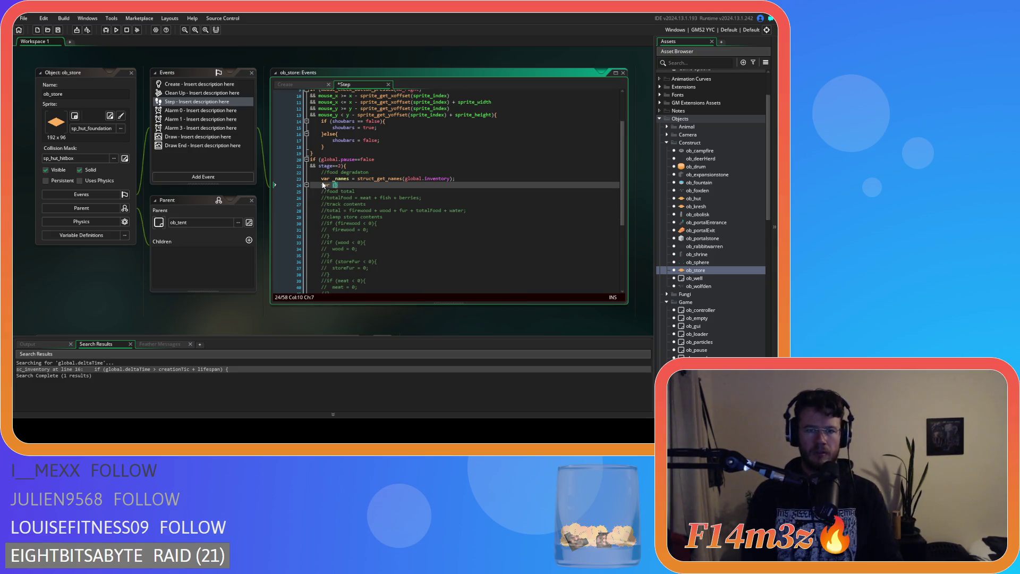
{"action": "type", "text": "var i="}
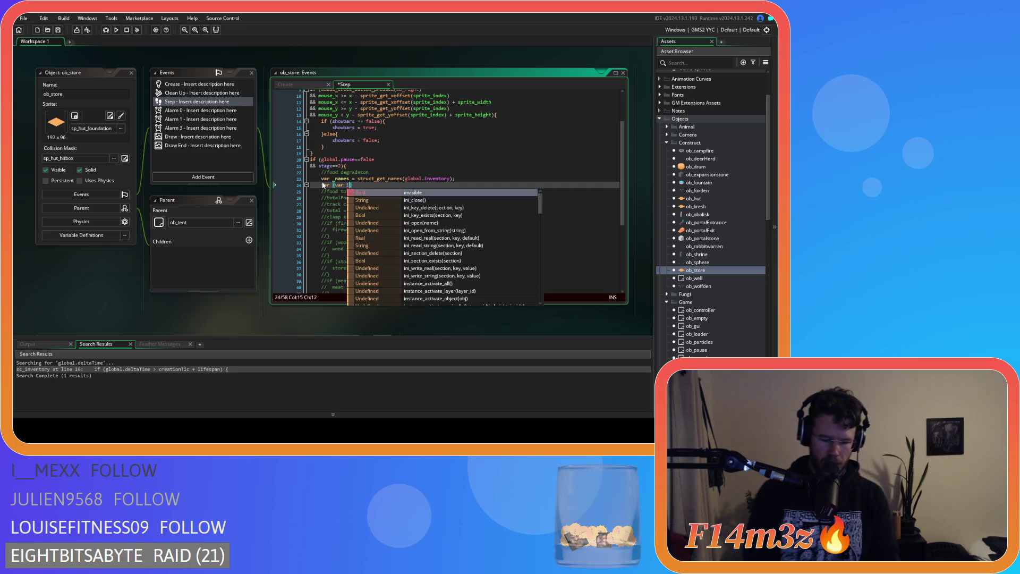
{"action": "type", "text": "0; "}
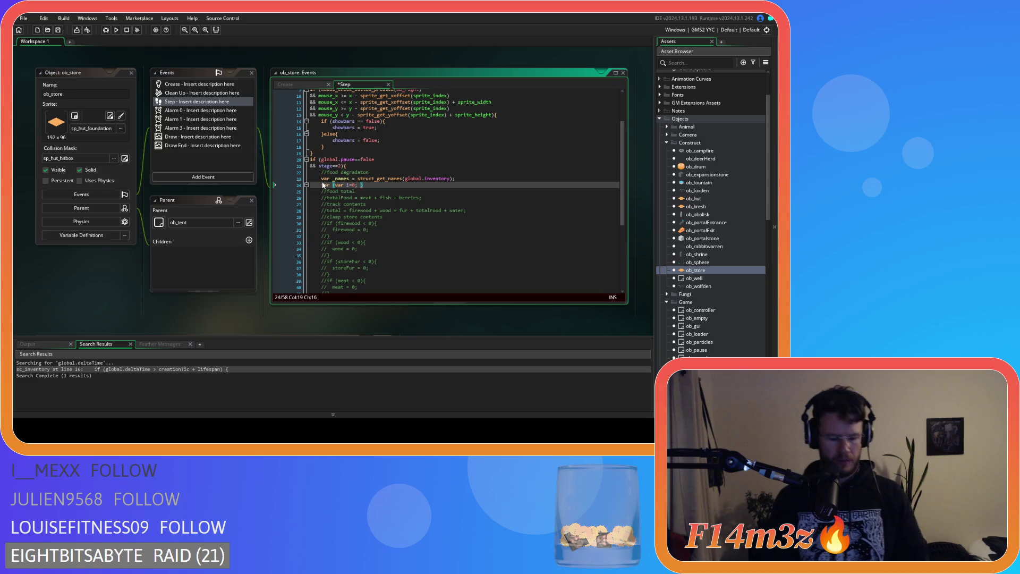
{"action": "type", "text": "i"}
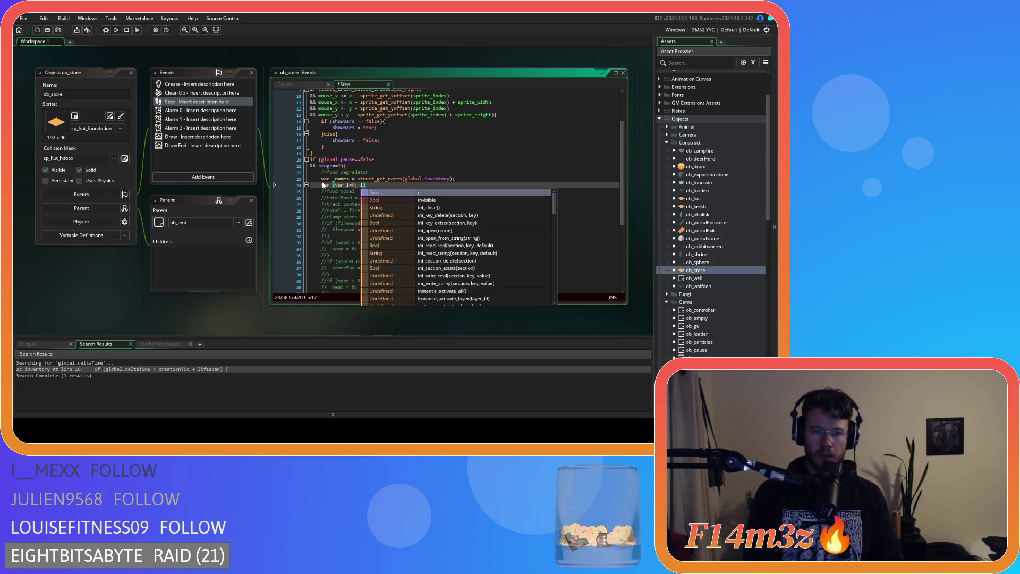
{"action": "type", "text": "<"}
{"action": "key", "text": "BackSpace"}
{"action": "type", "text": "<"}
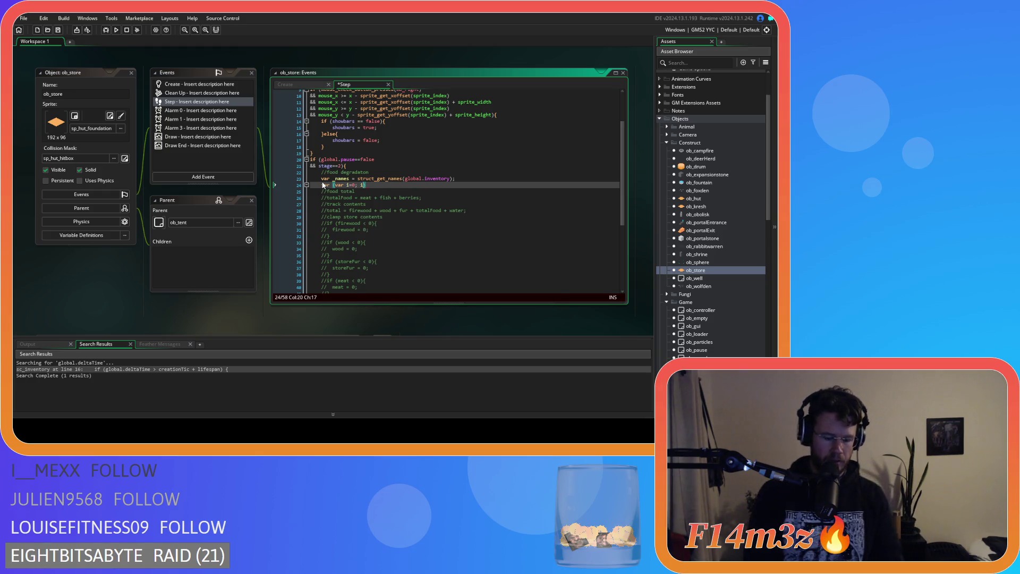
{"action": "type", "text": "arra"}
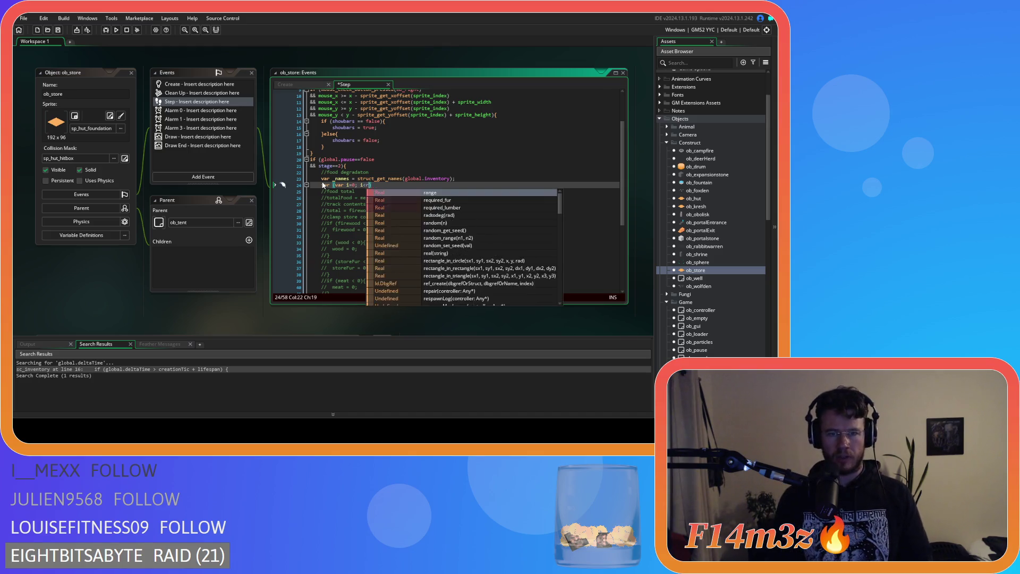
{"action": "type", "text": "y_le"}
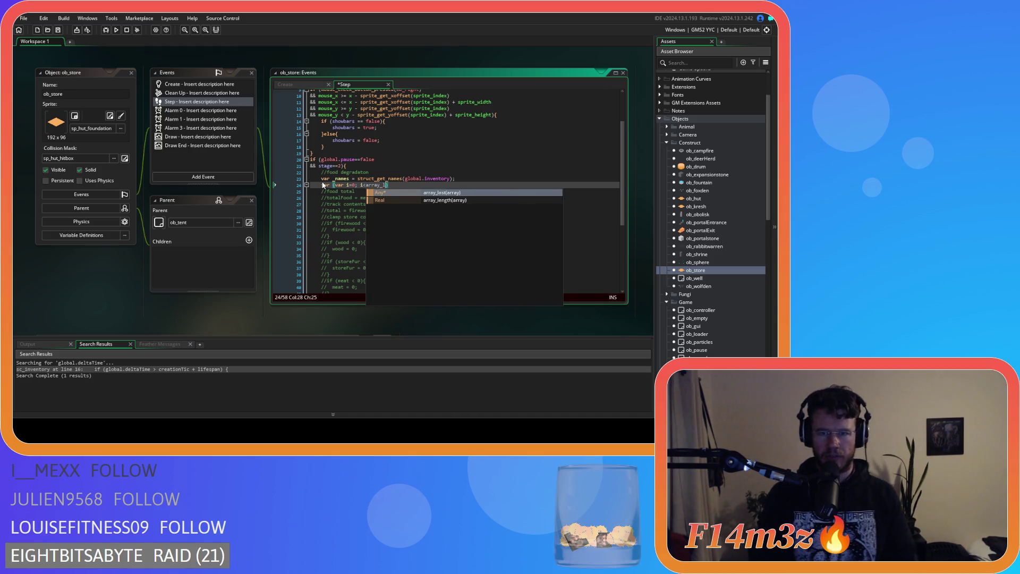
{"action": "key", "text": "Return"}
{"action": "type", "text": "_names)"}
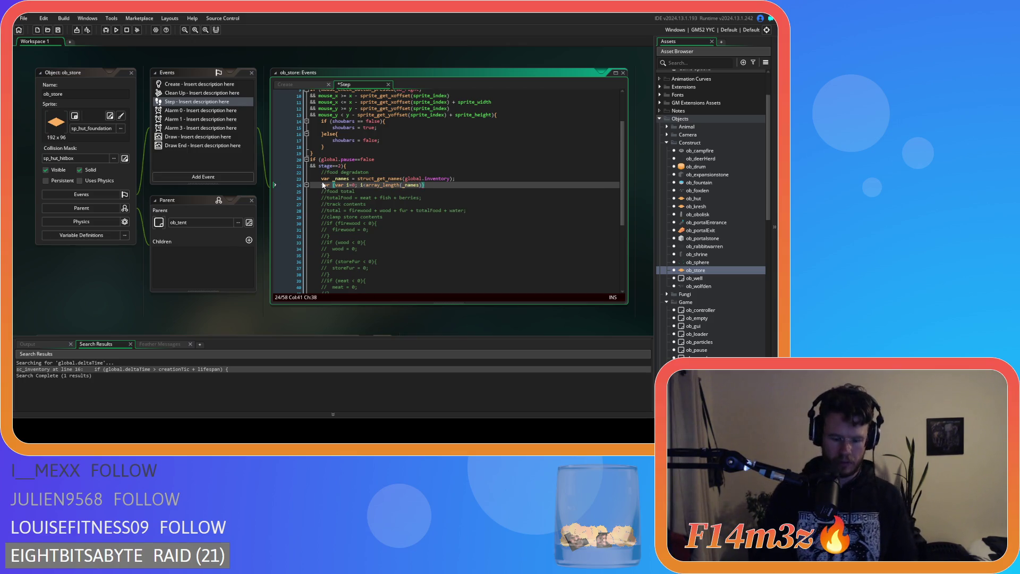
{"action": "type", "text": "; i++"}
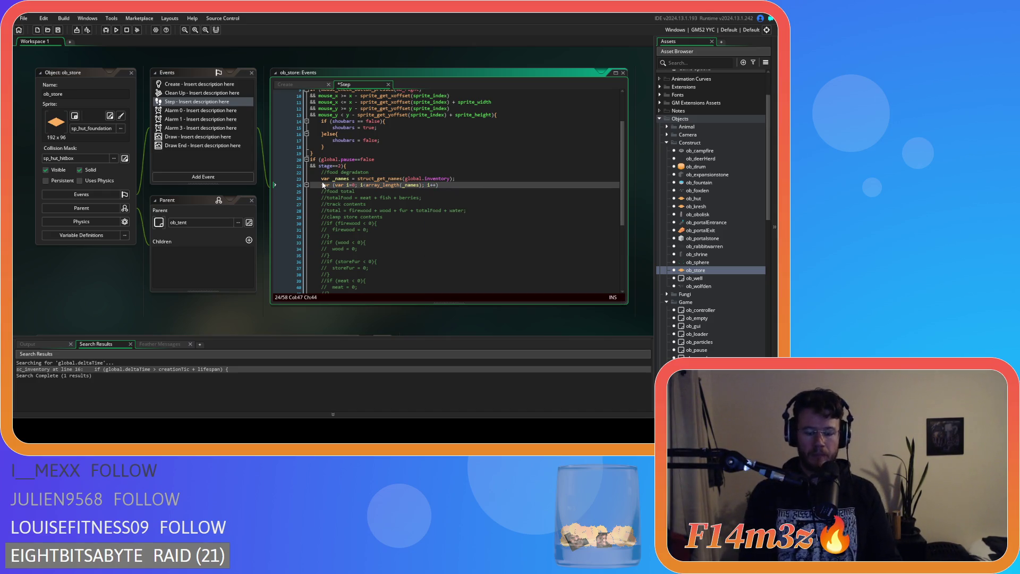
{"action": "key", "text": "Return"}
{"action": "key", "text": "Return"}
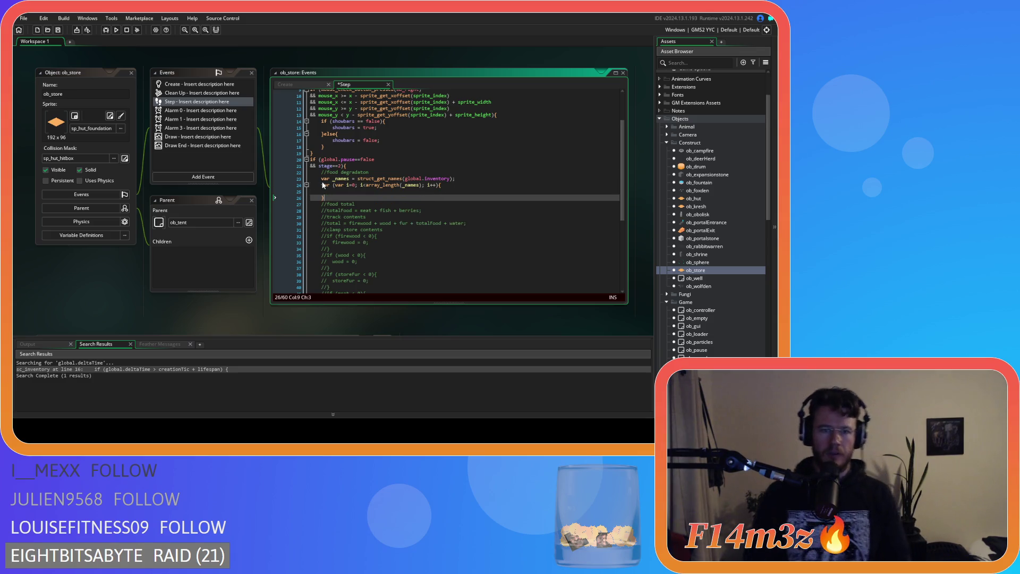
{"action": "key", "text": "ctrl+s"}
{"action": "mouse_move", "coordinate": [372, 184]}
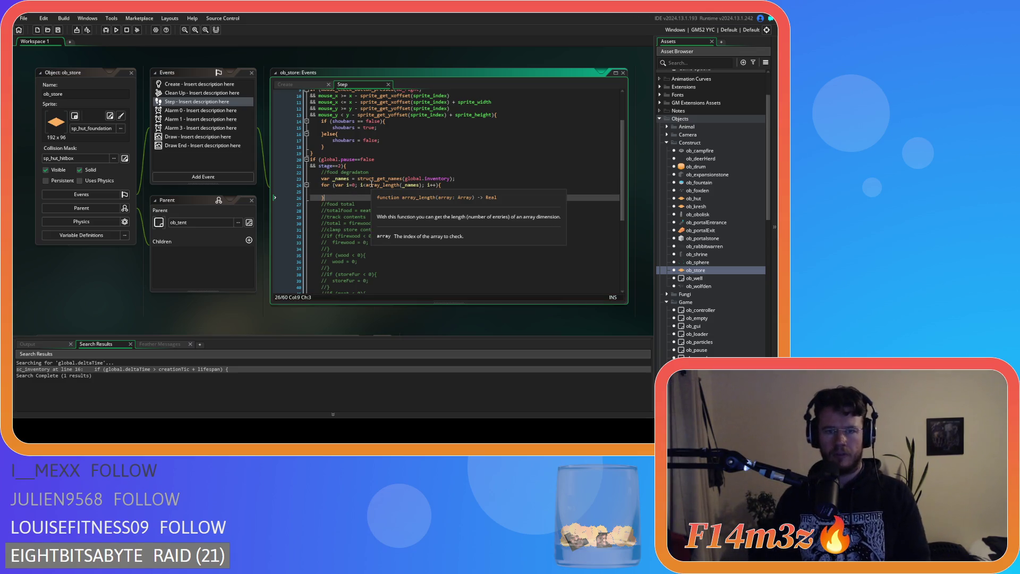
{"action": "left_click", "coordinate": [374, 189]}
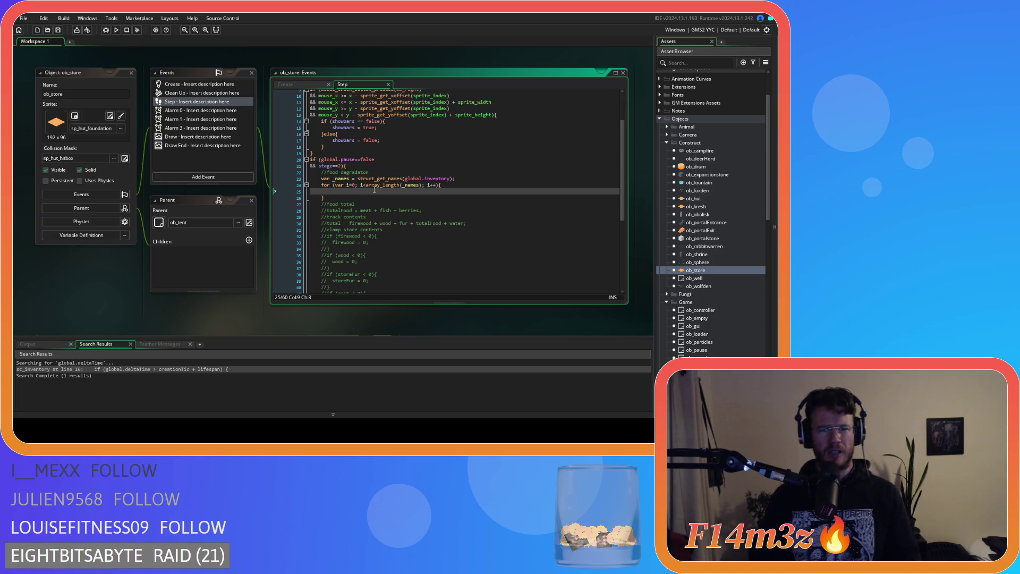
Close the struct_get_names documentation and begin typing a struct call on a new line under _names.
{"action": "mouse_move", "coordinate": [379, 176]}
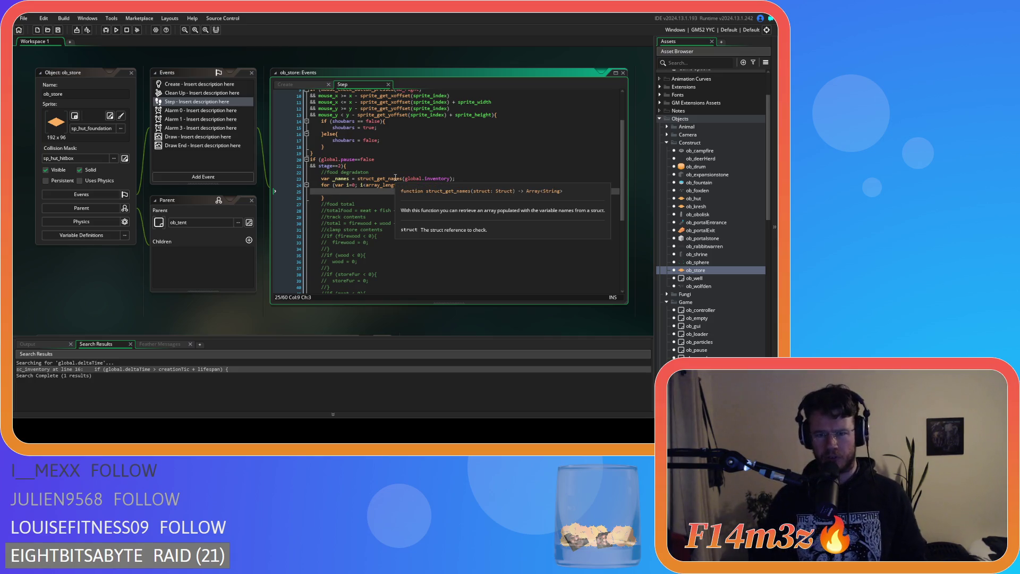
{"action": "left_click", "coordinate": [395, 179]}
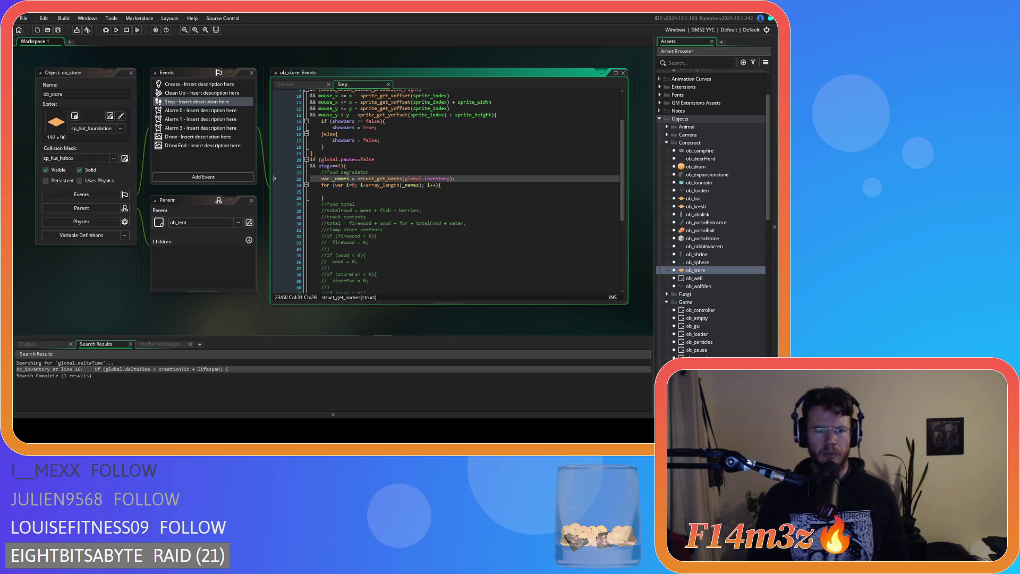
{"action": "left_click", "coordinate": [387, 192]}
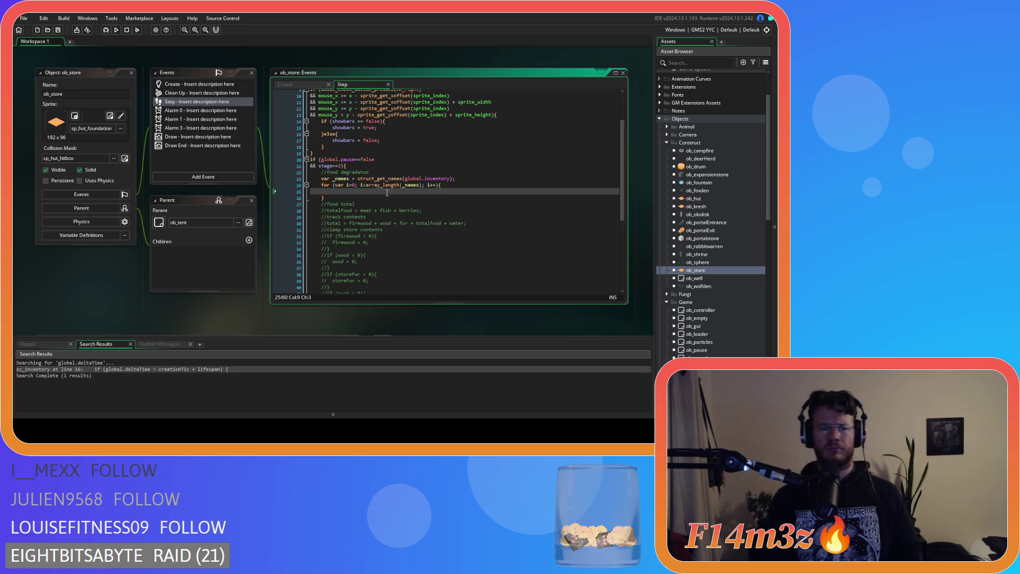
{"action": "left_click", "coordinate": [455, 178]}
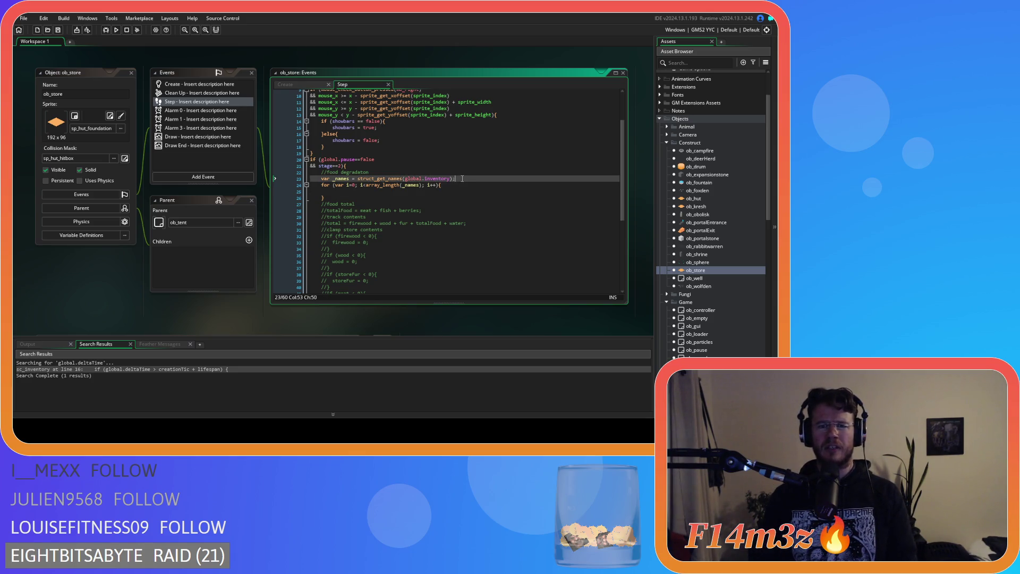
{"action": "key", "text": "Return"}
{"action": "type", "text": "struct"}
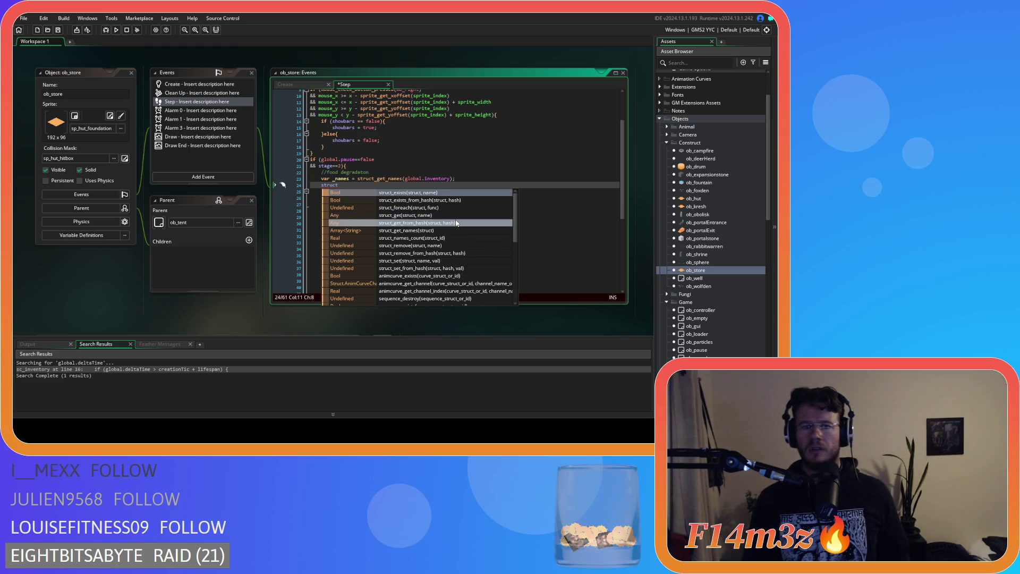
Discard the half-typed struct_get call and move into the empty loop body.
{"action": "type", "text": "_get"}
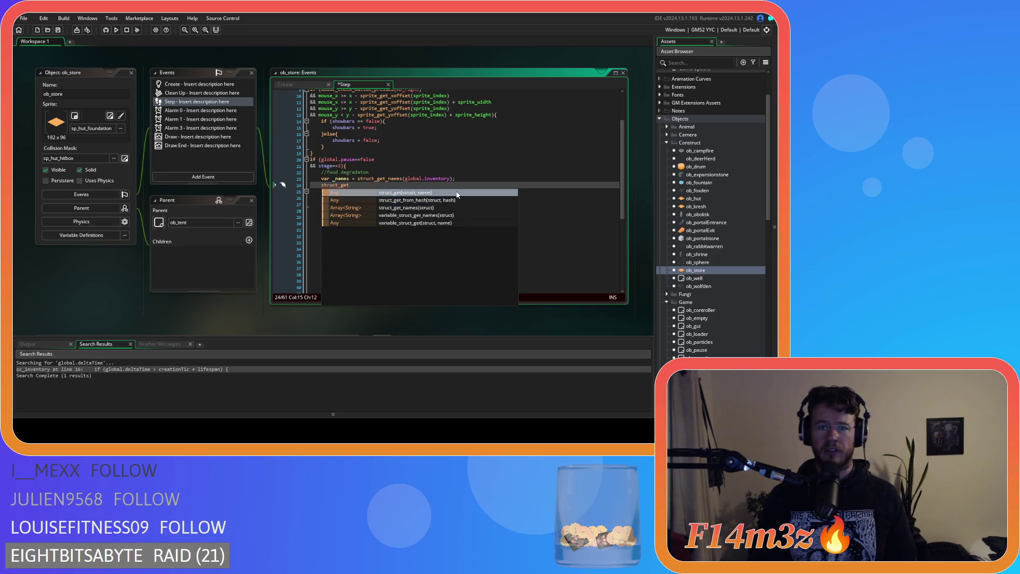
{"action": "key", "text": "BackSpace"}
{"action": "key", "text": "BackSpace"}
{"action": "key", "text": "BackSpace"}
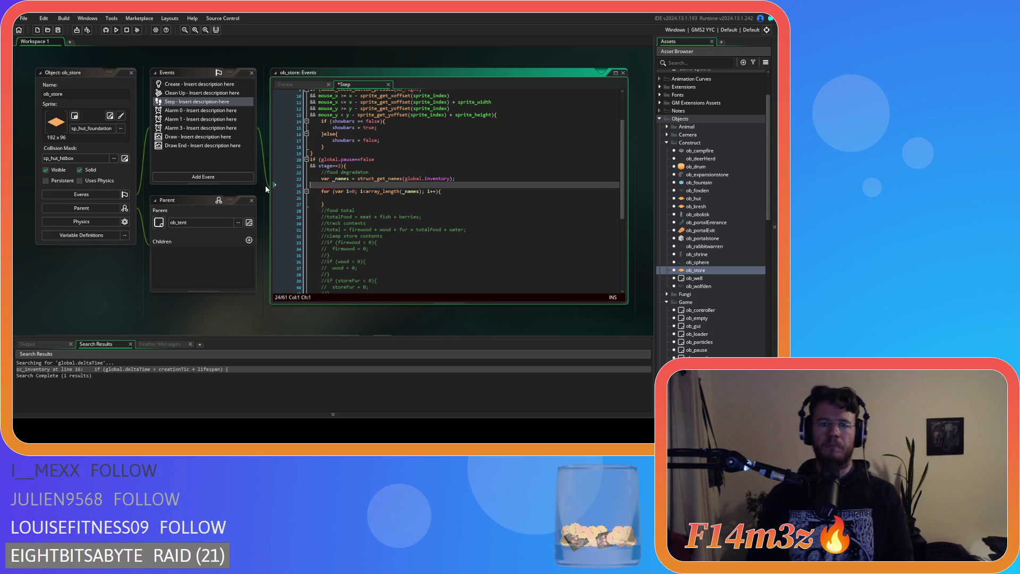
{"action": "key", "text": "Down"}
{"action": "key", "text": "Down"}
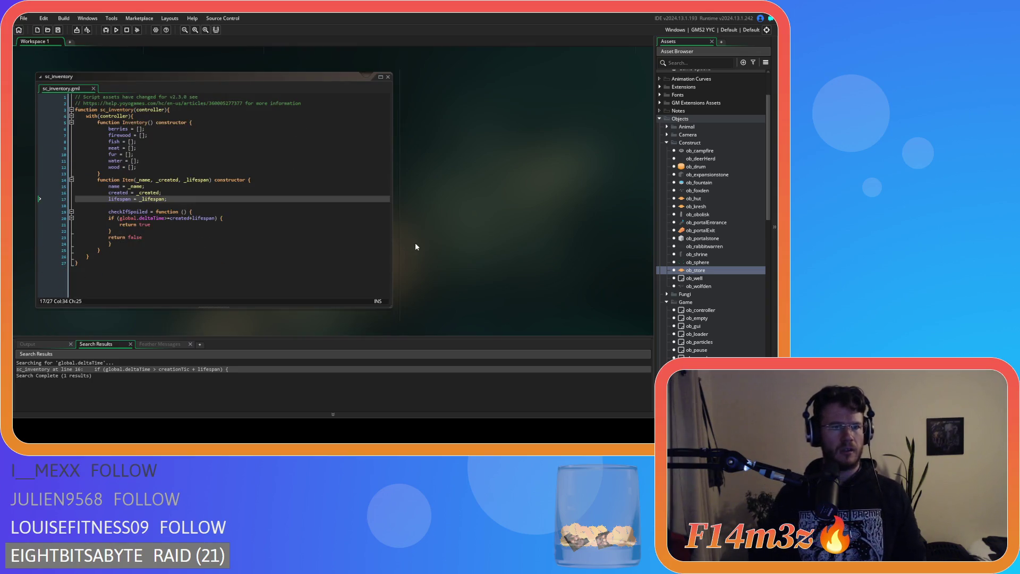
{"action": "scroll", "coordinate": [419, 256], "scroll_direction": "up", "scroll_amount": 1}
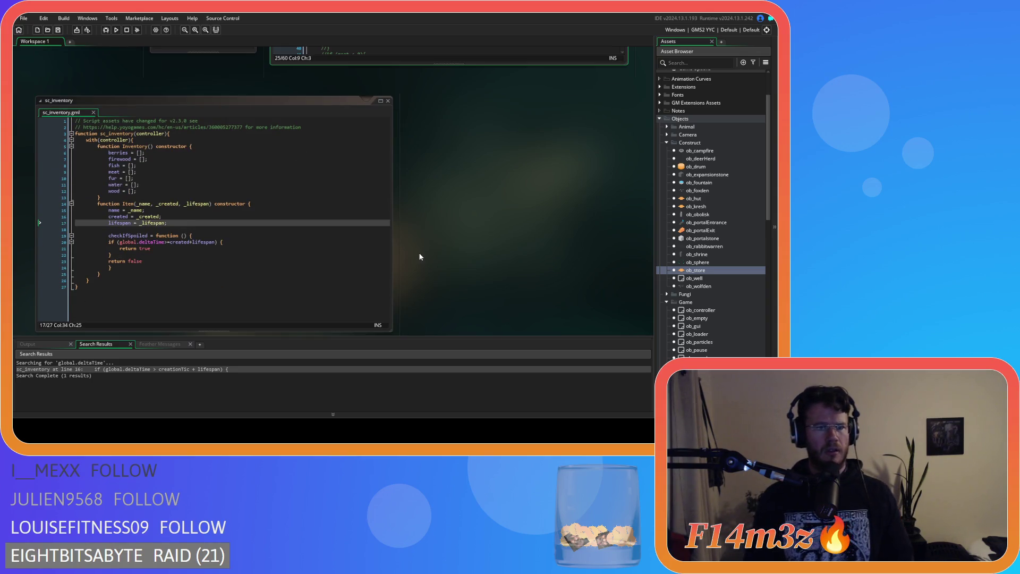
{"action": "scroll", "coordinate": [420, 257], "scroll_direction": "up", "scroll_amount": 5}
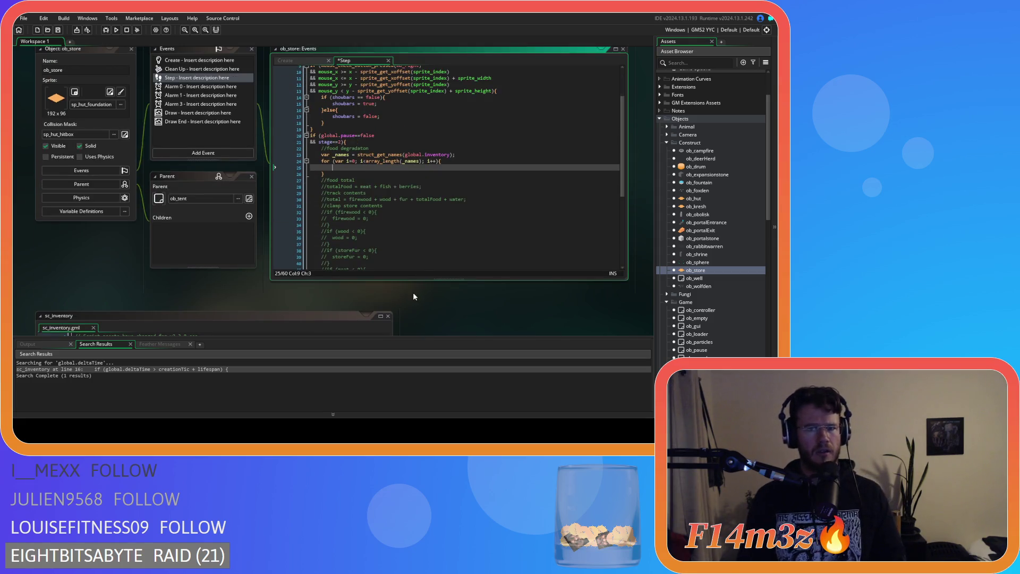
{"action": "scroll", "coordinate": [416, 289], "scroll_direction": "down", "scroll_amount": 3}
{"action": "scroll", "coordinate": [435, 295], "scroll_direction": "up", "scroll_amount": 3}
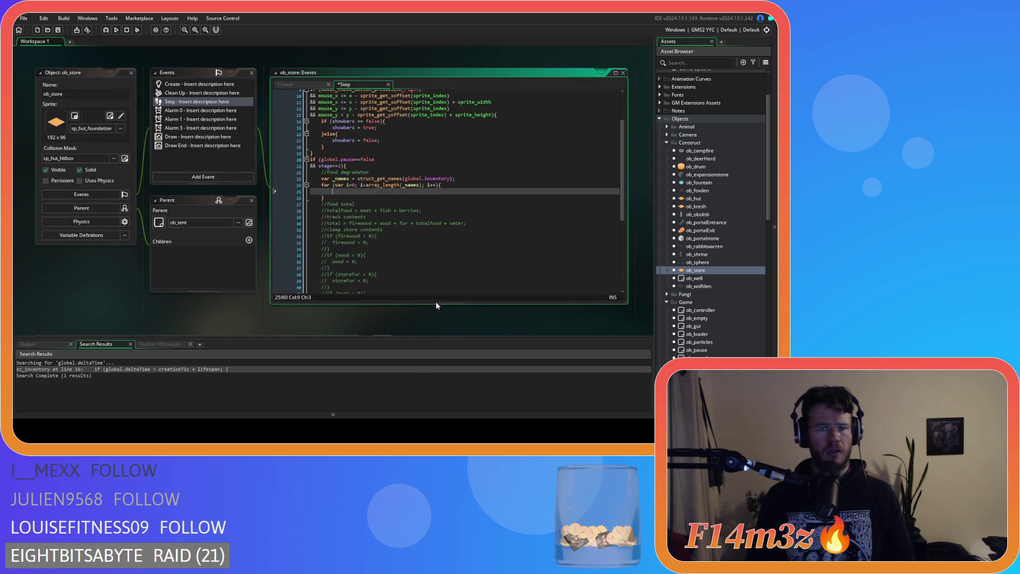
{"action": "scroll", "coordinate": [435, 301], "scroll_direction": "down", "scroll_amount": 2}
{"action": "scroll", "coordinate": [432, 312], "scroll_direction": "down", "scroll_amount": 4}
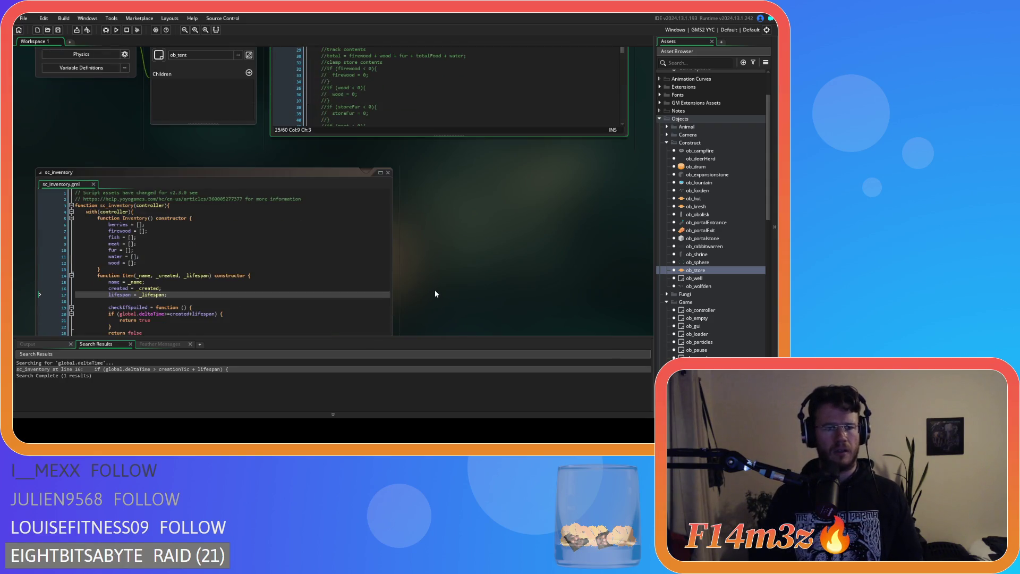
{"action": "scroll", "coordinate": [433, 292], "scroll_direction": "up", "scroll_amount": 4}
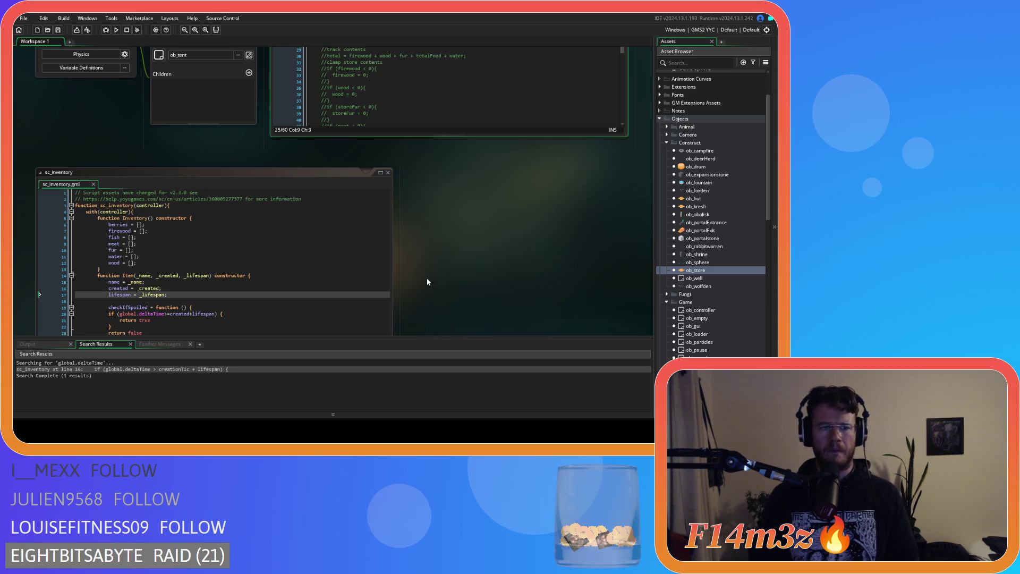
{"action": "scroll", "coordinate": [427, 256], "scroll_direction": "up", "scroll_amount": 3}
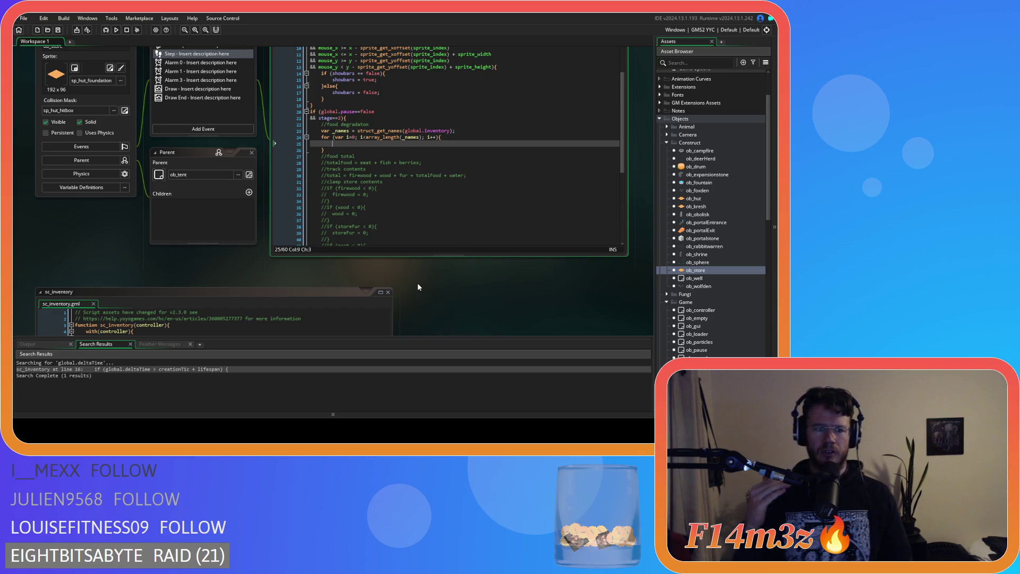
{"action": "scroll", "coordinate": [418, 287], "scroll_direction": "down", "scroll_amount": 4}
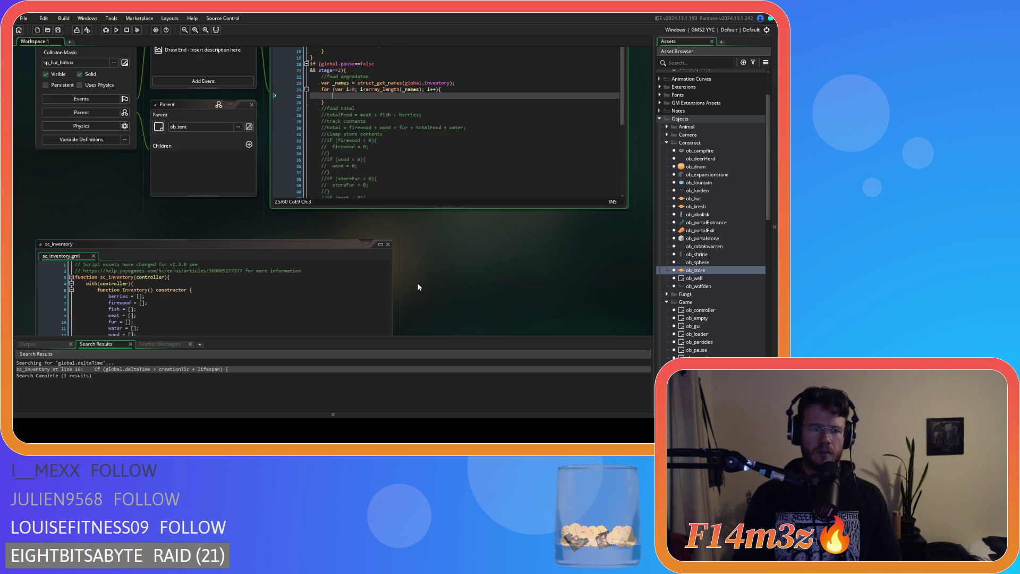
{"action": "scroll", "coordinate": [441, 266], "scroll_direction": "up", "scroll_amount": 3}
{"action": "scroll", "coordinate": [422, 298], "scroll_direction": "down", "scroll_amount": 3}
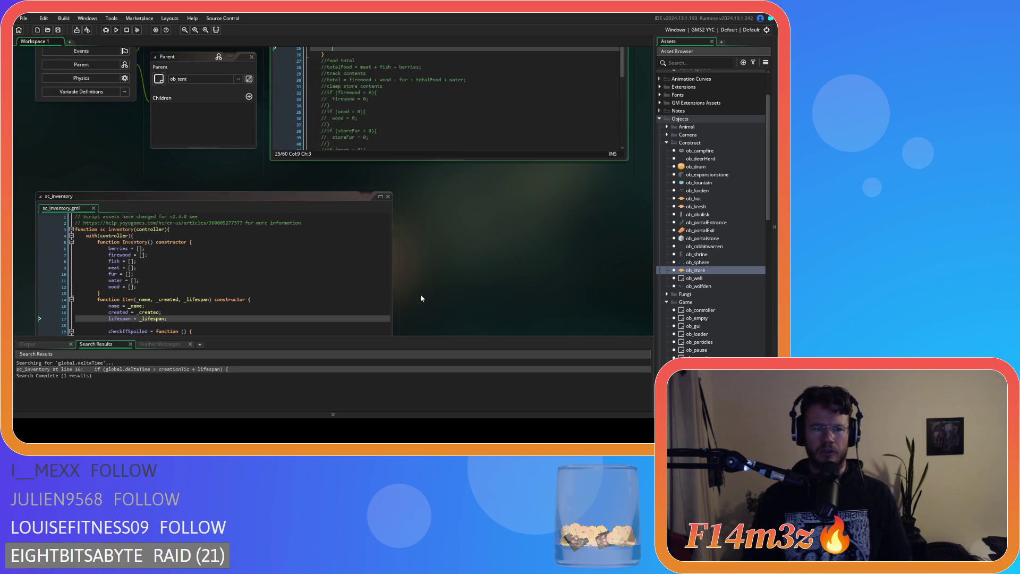
Nest for (var j=0; j<array_length(); j++) { } in the names loop, with a blank line above it.
{"action": "scroll", "coordinate": [436, 270], "scroll_direction": "up", "scroll_amount": 2}
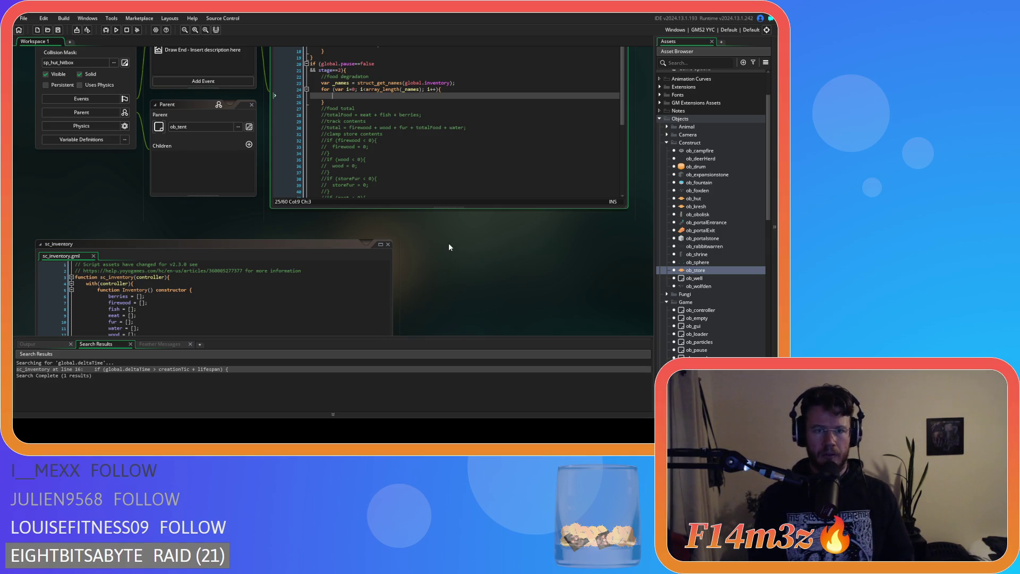
{"action": "type", "text": "for ("}
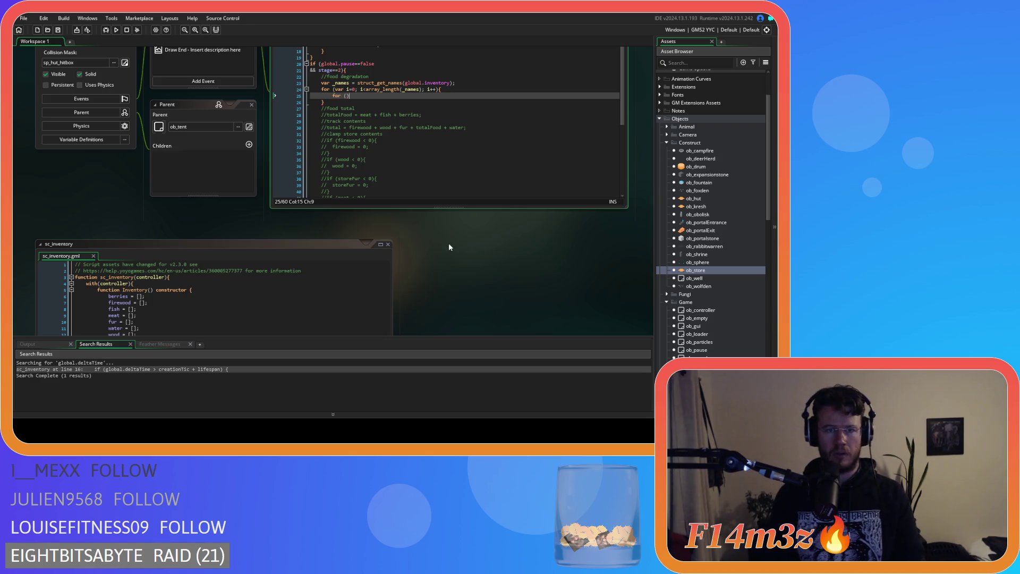
{"action": "key", "text": "Left"}
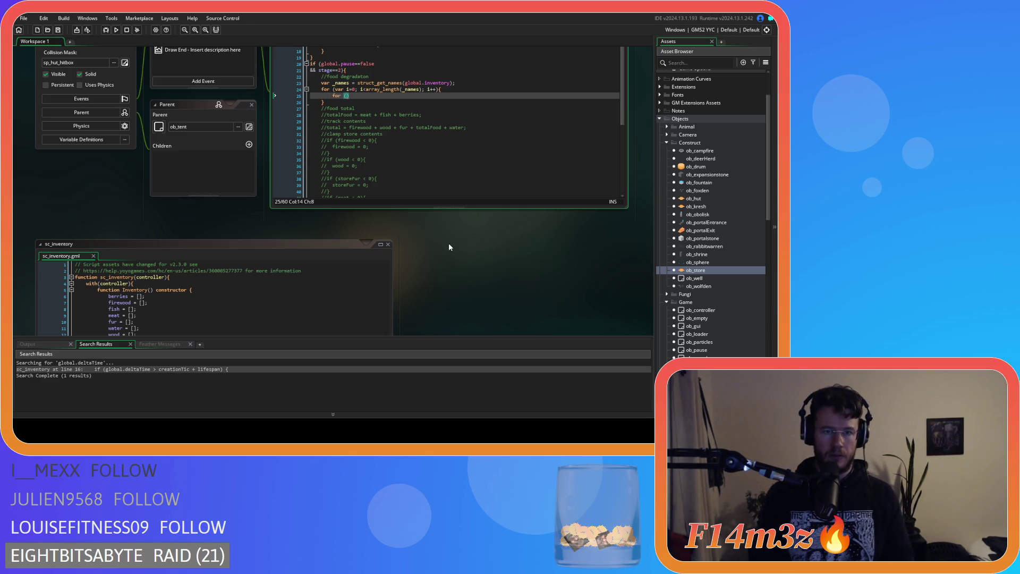
{"action": "type", "text": "var k"}
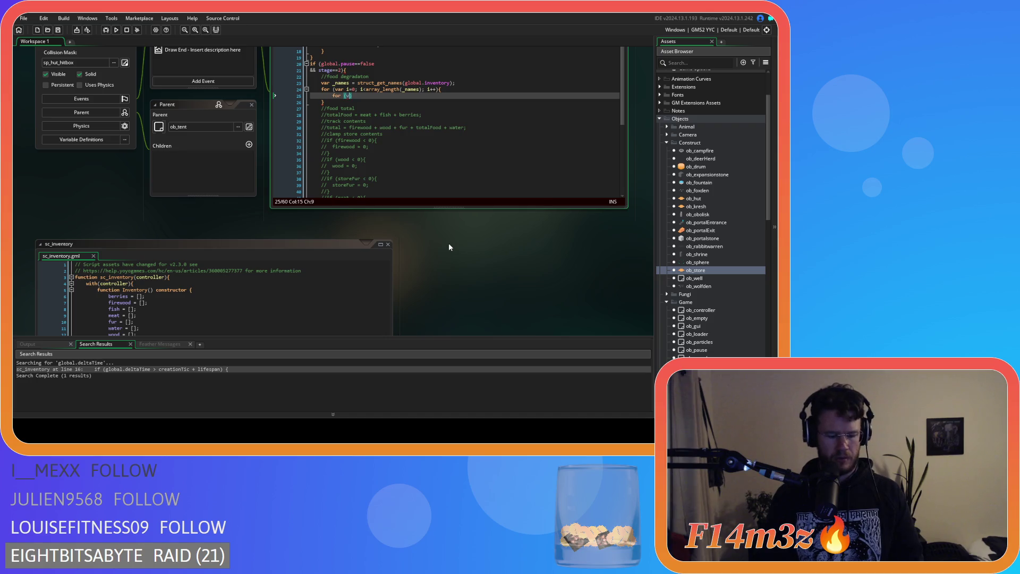
{"action": "key", "text": "BackSpace"}
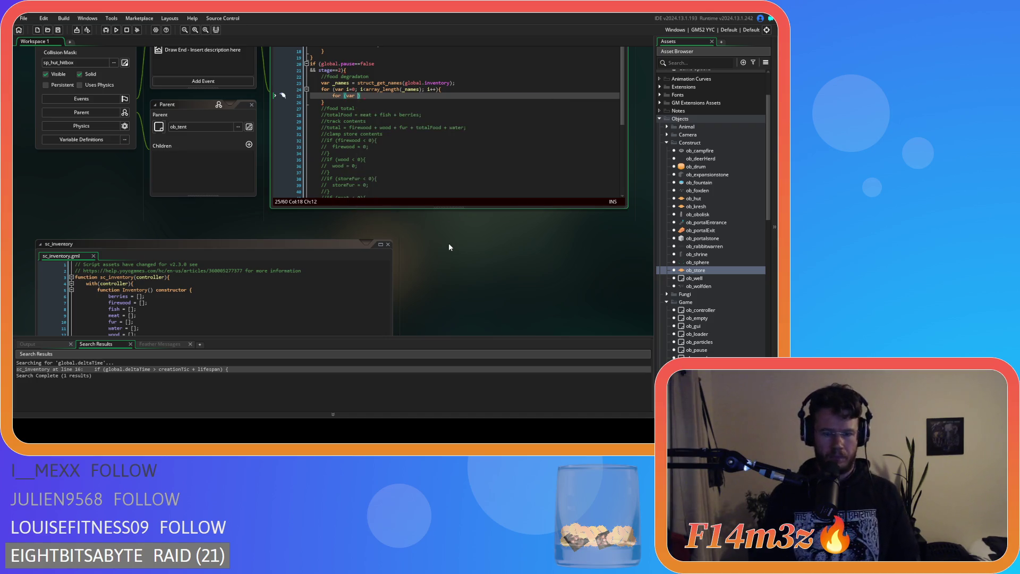
{"action": "type", "text": "j=0"}
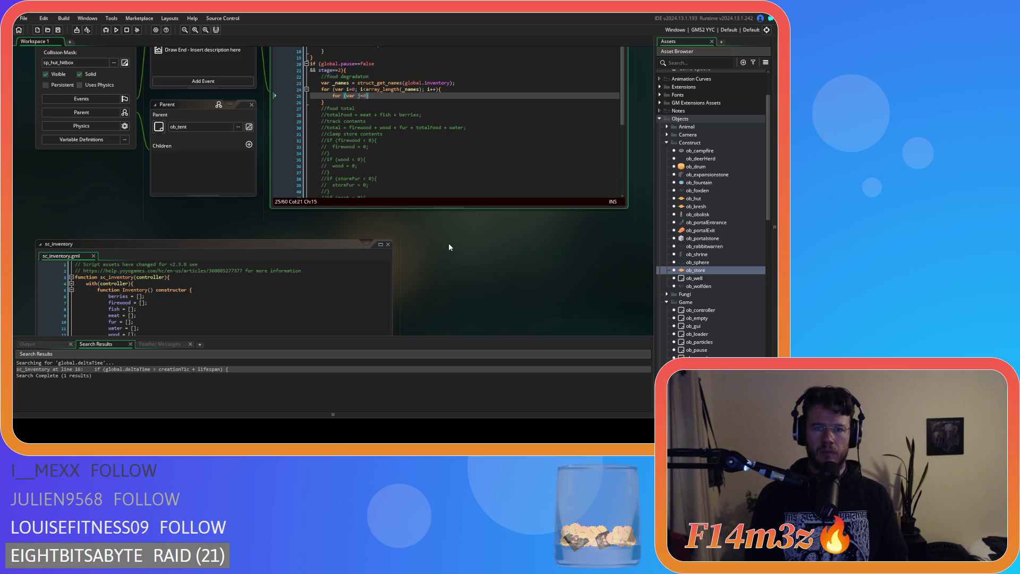
{"action": "type", "text": "; "}
{"action": "type", "text": "j<arrwa"}
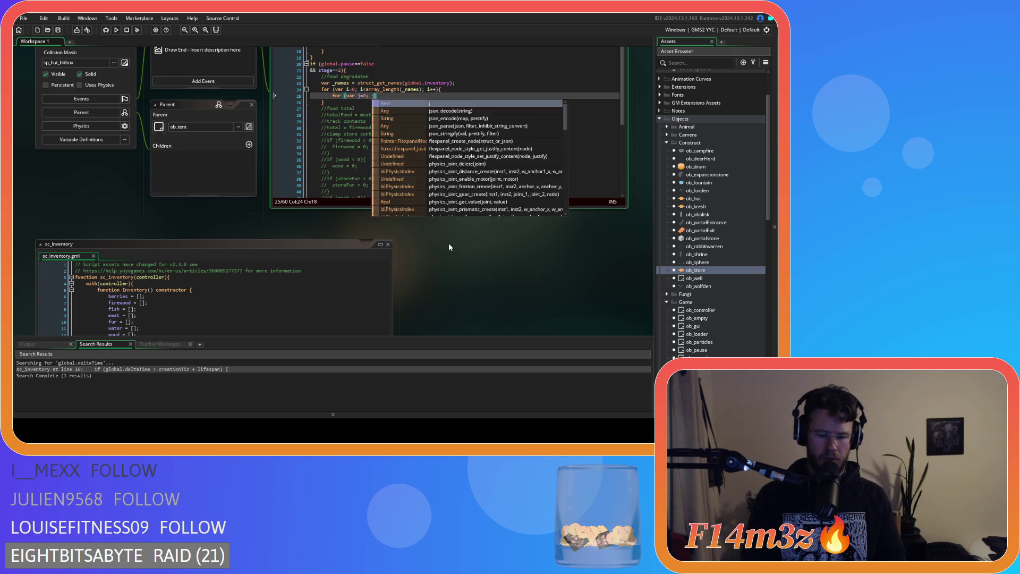
{"action": "key", "text": "BackSpace"}
{"action": "key", "text": "BackSpace"}
{"action": "type", "text": "y"}
{"action": "type", "text": "a"}
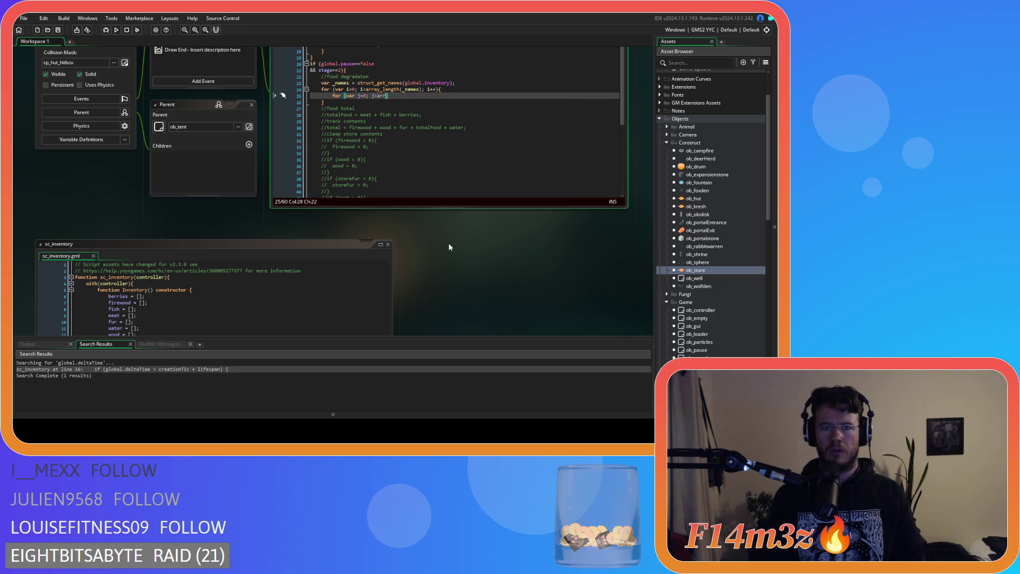
{"action": "type", "text": "_le"}
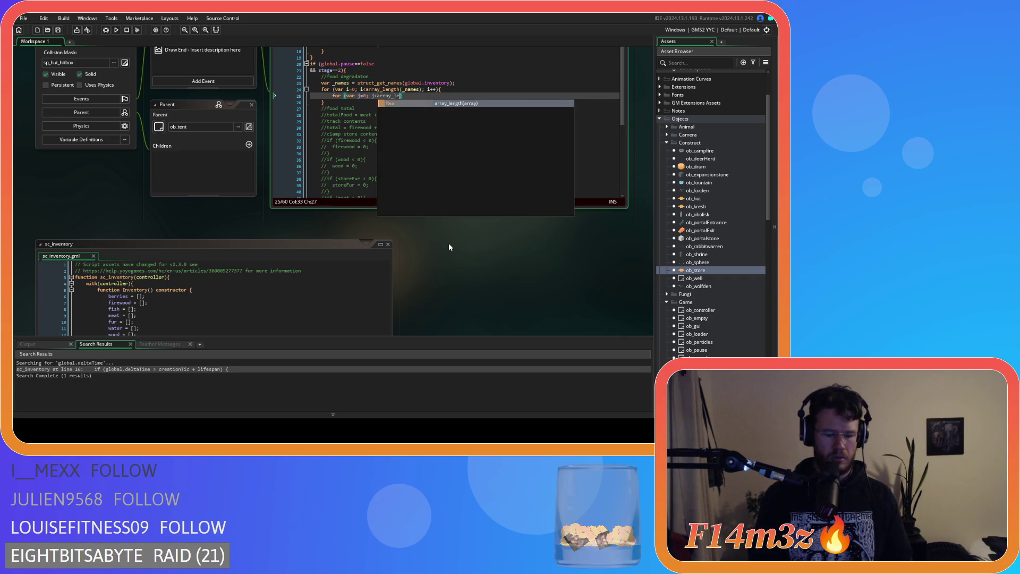
{"action": "type", "text": "ngth()"}
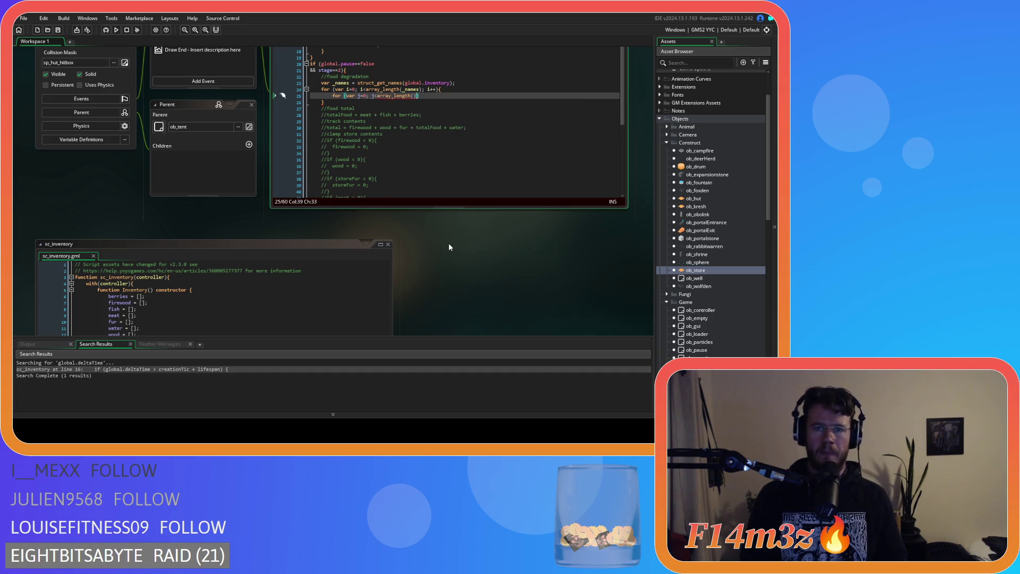
{"action": "type", "text": "; j"}
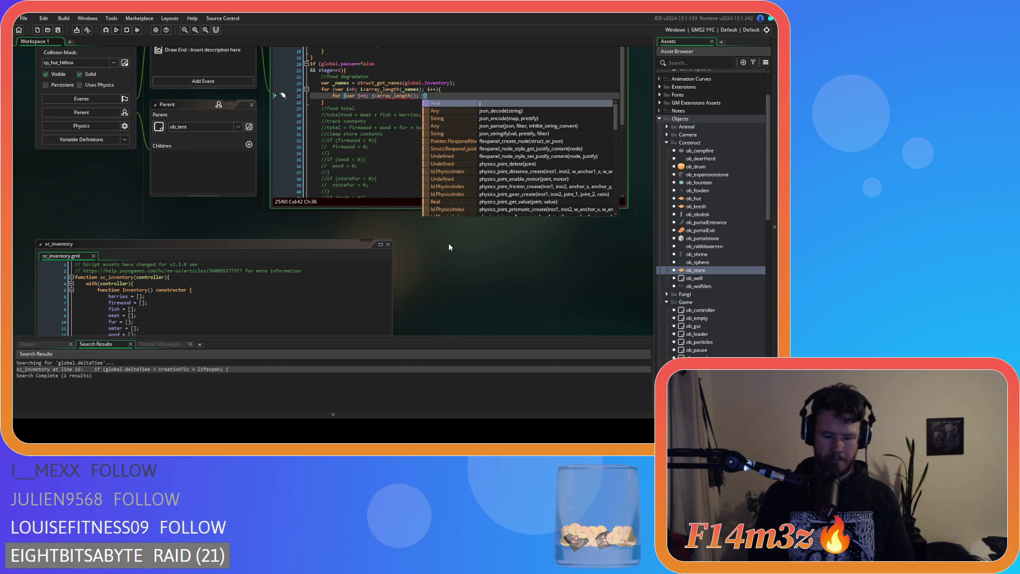
{"action": "type", "text": "++)"}
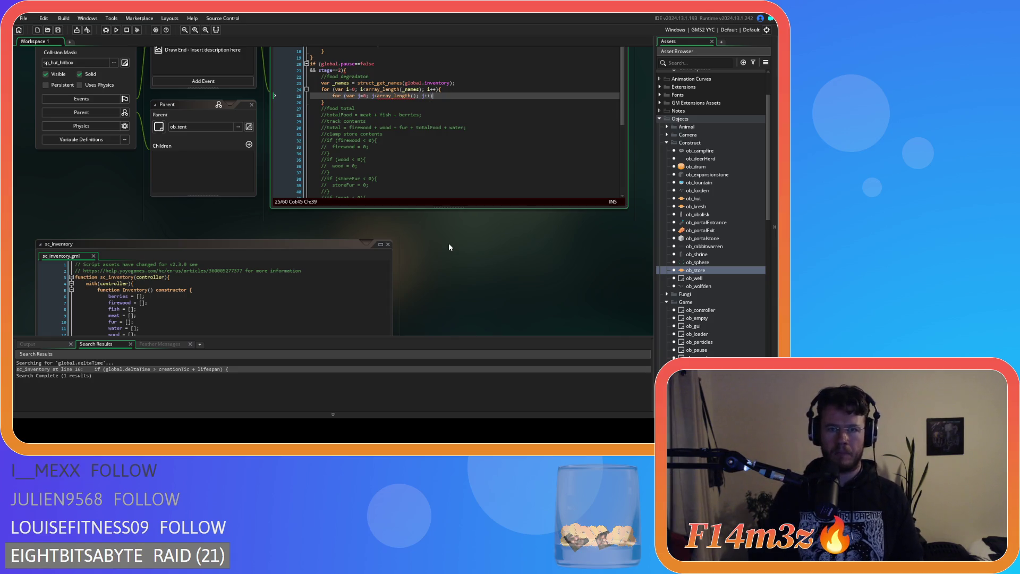
{"action": "type", "text": "{"}
{"action": "key", "text": "Return"}
{"action": "key", "text": "Return"}
{"action": "type", "text": "}"}
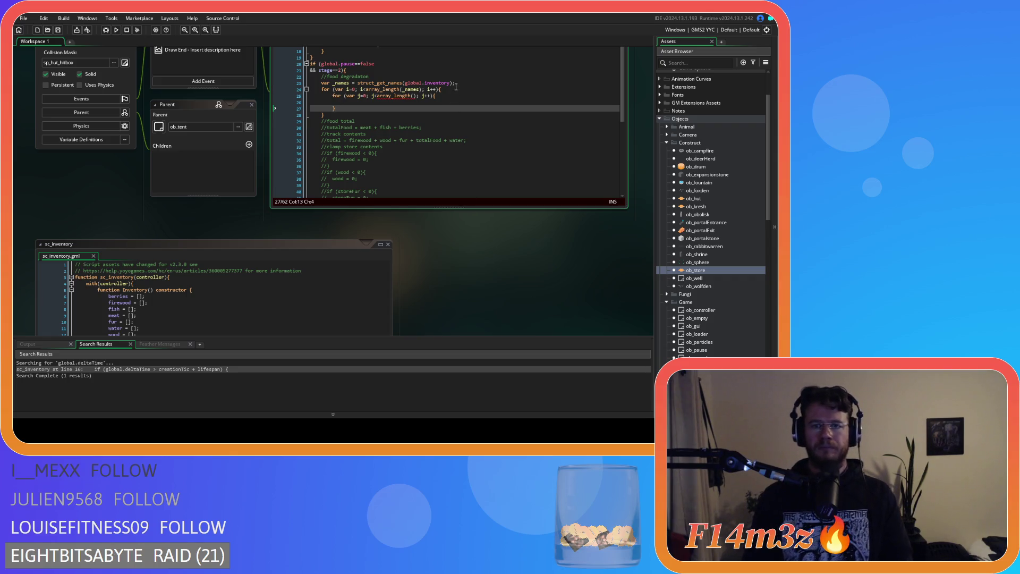
{"action": "left_click", "coordinate": [450, 90]}
{"action": "key", "text": "Return"}
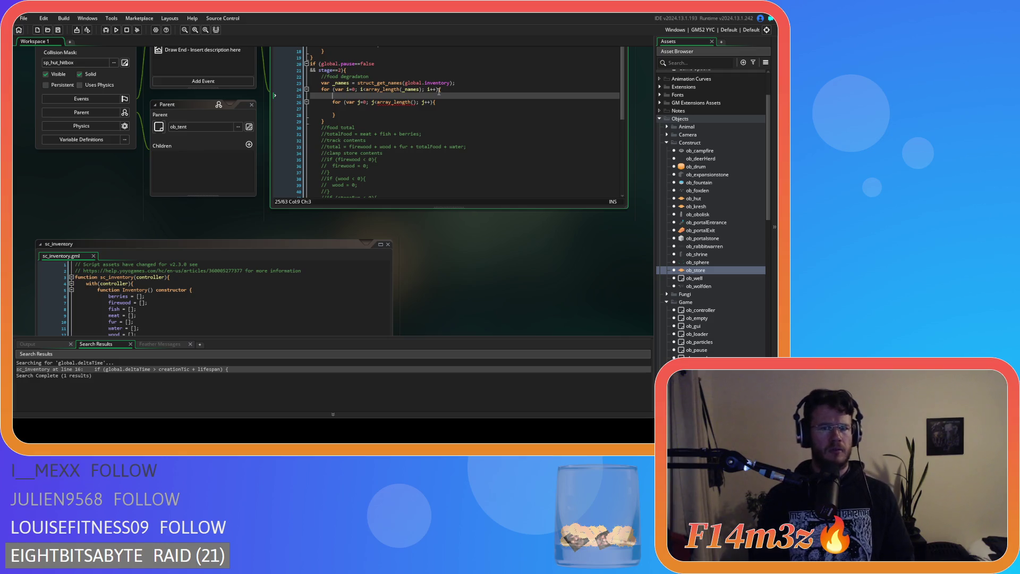
Write var _current = global.inventory.array_get(_names,i); on line 25.
{"action": "type", "text": "global.inventory."}
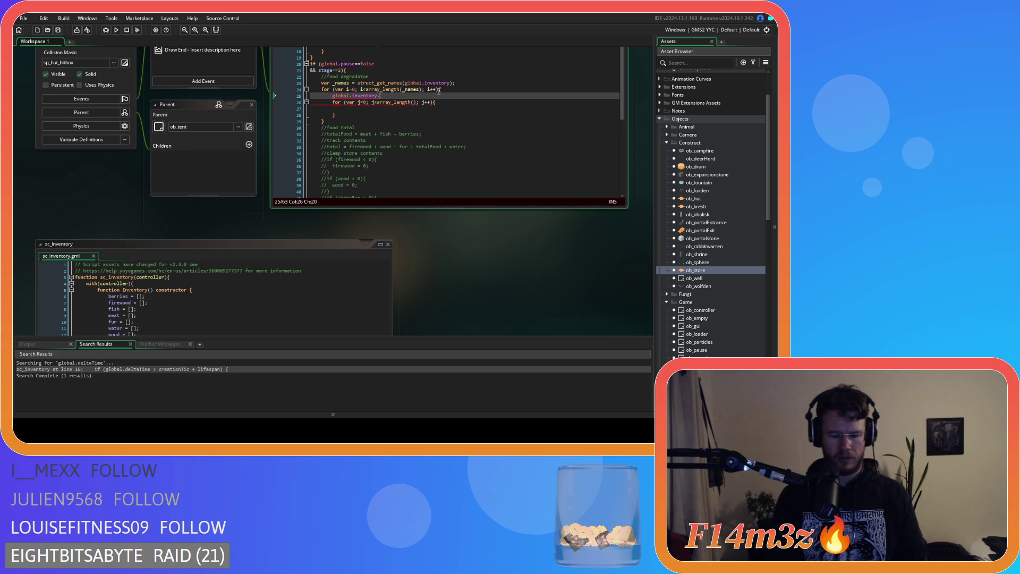
{"action": "type", "text": "array_ge"}
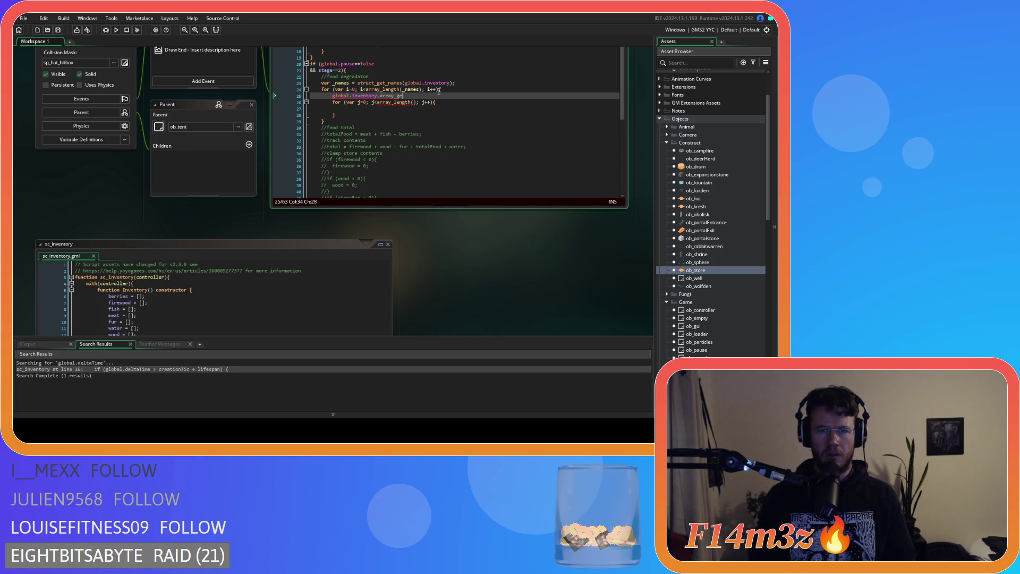
{"action": "key", "text": "Left"}
{"action": "key", "text": "Left"}
{"action": "key", "text": "Left"}
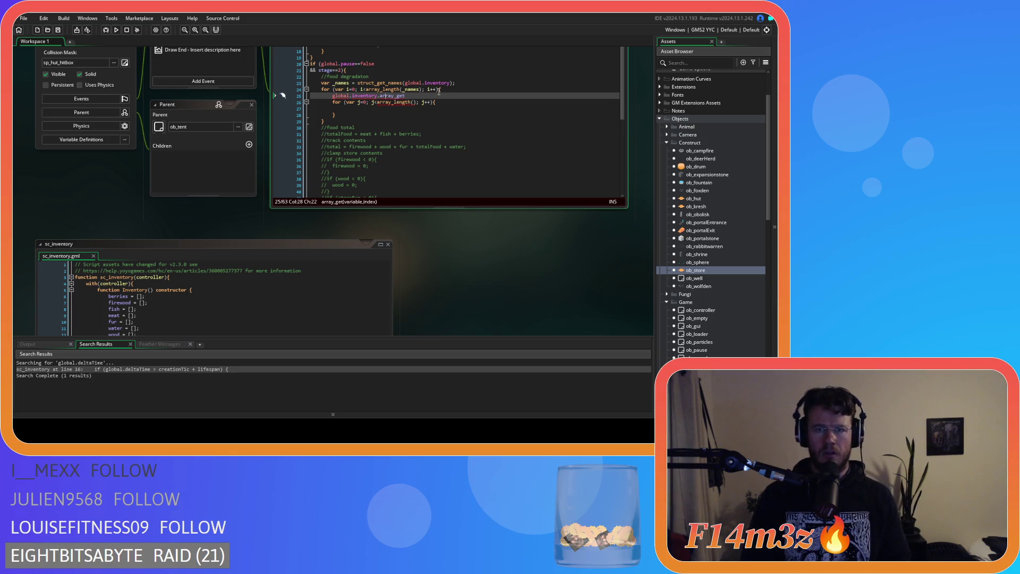
{"action": "key", "text": "Right"}
{"action": "key", "text": "Right"}
{"action": "key", "text": "Delete"}
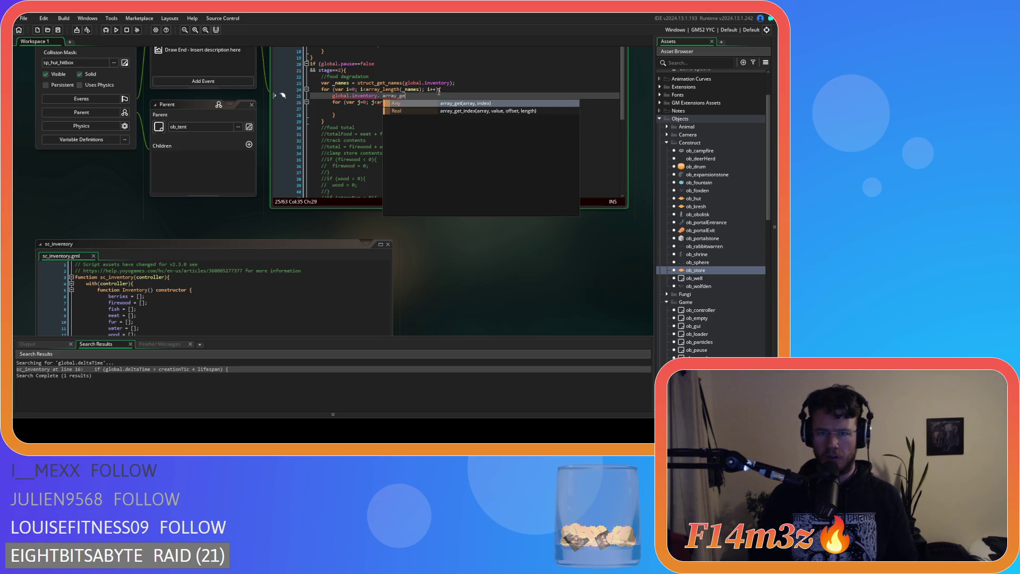
{"action": "key", "text": "Return"}
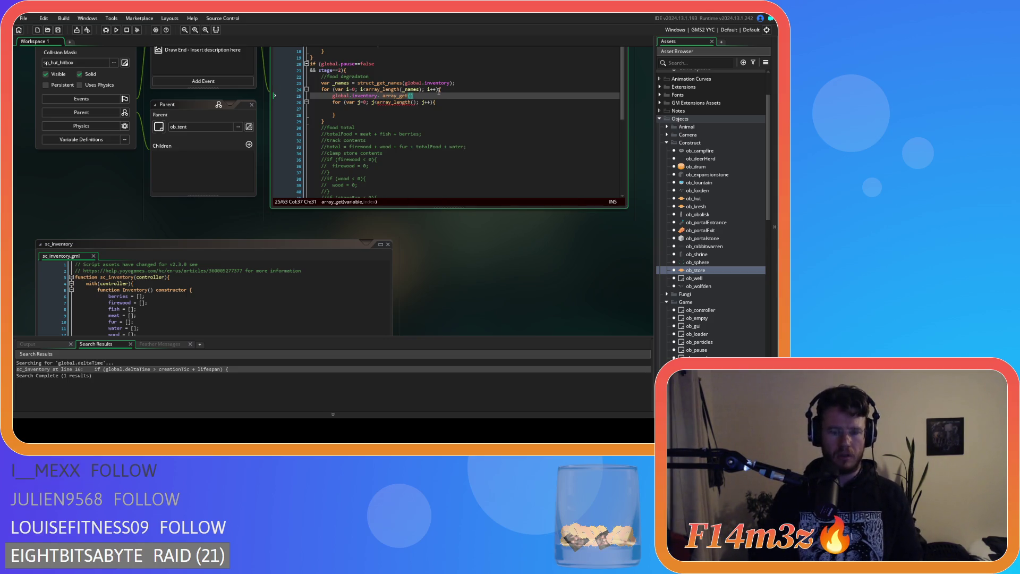
{"action": "type", "text": "_names,"}
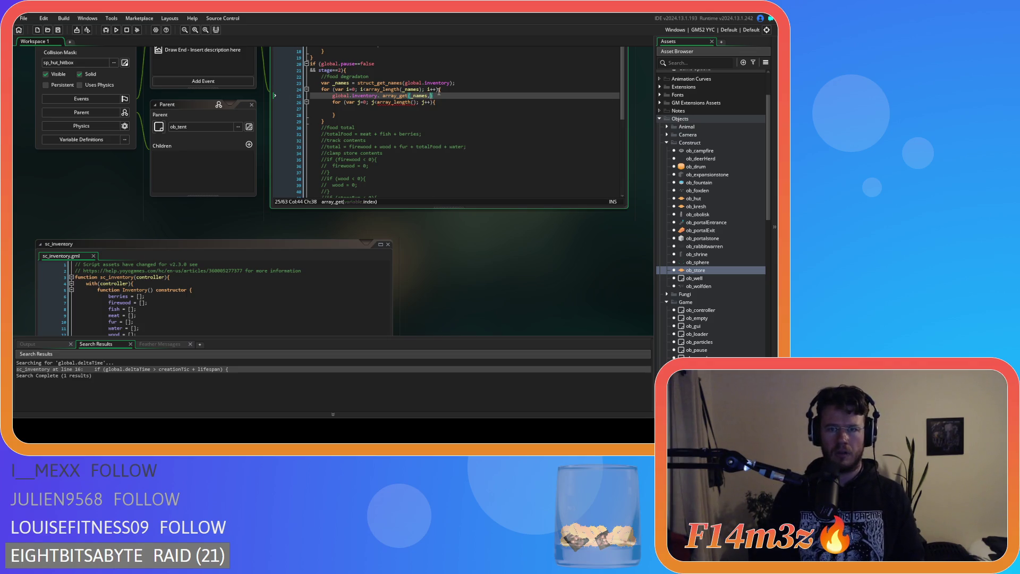
{"action": "type", "text": "i"}
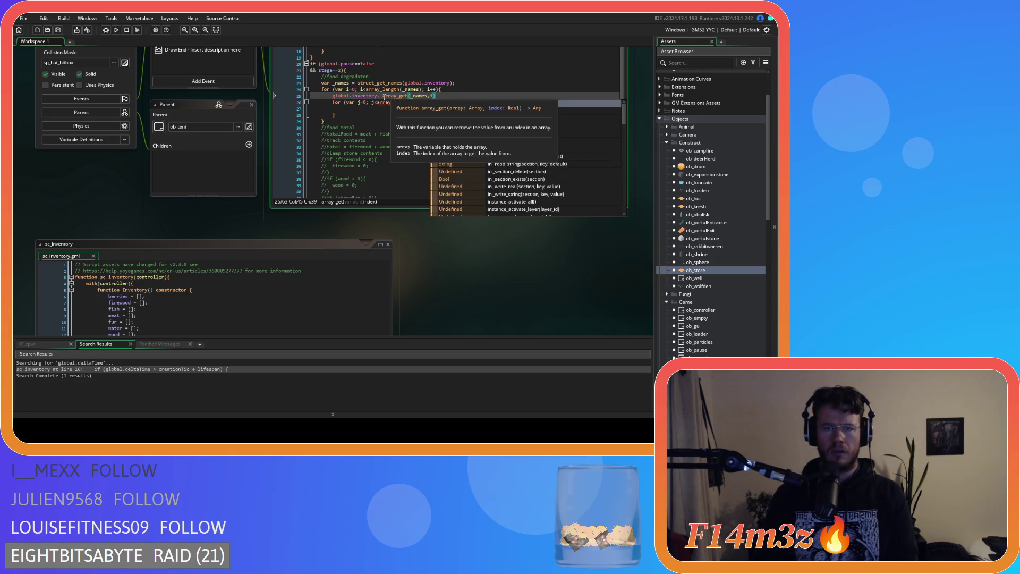
{"action": "type", "text": ")"}
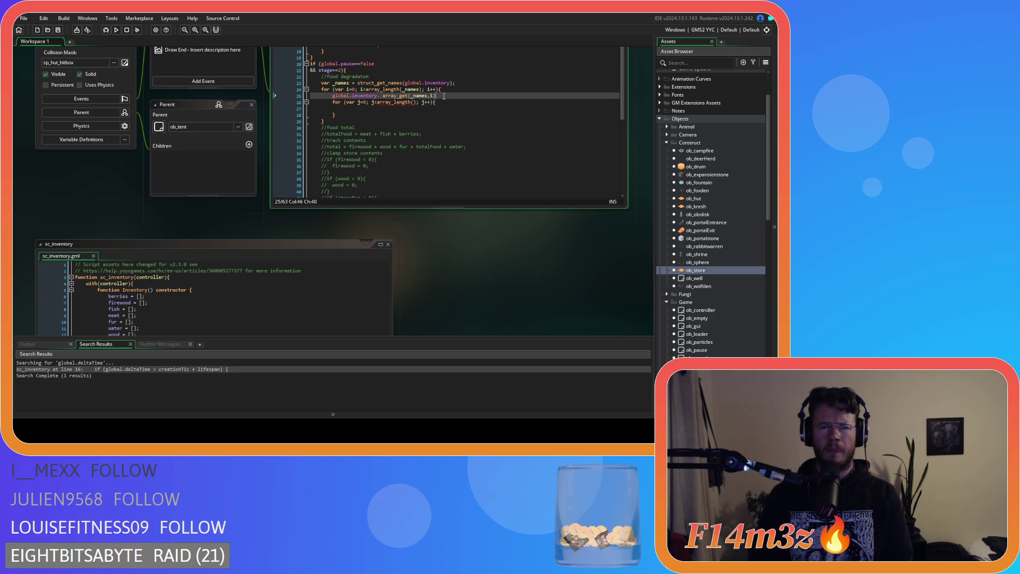
{"action": "left_click", "coordinate": [383, 96]}
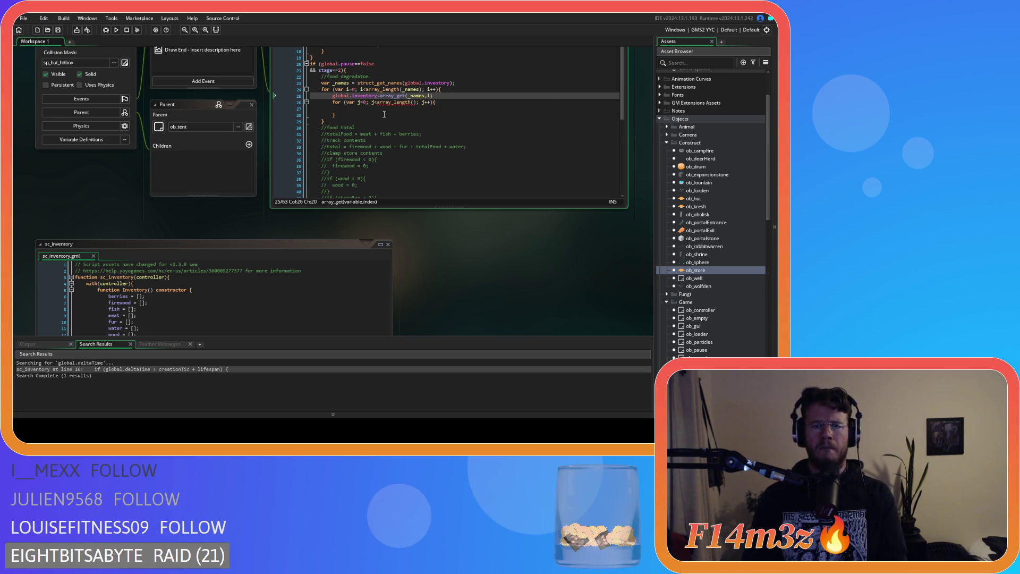
{"action": "key", "text": "Home"}
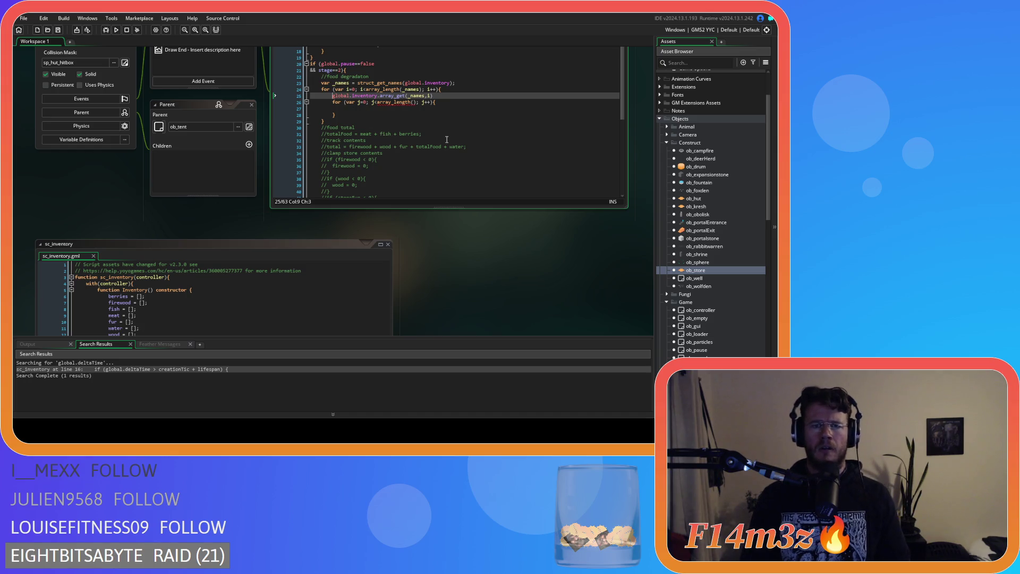
{"action": "type", "text": "_cur"}
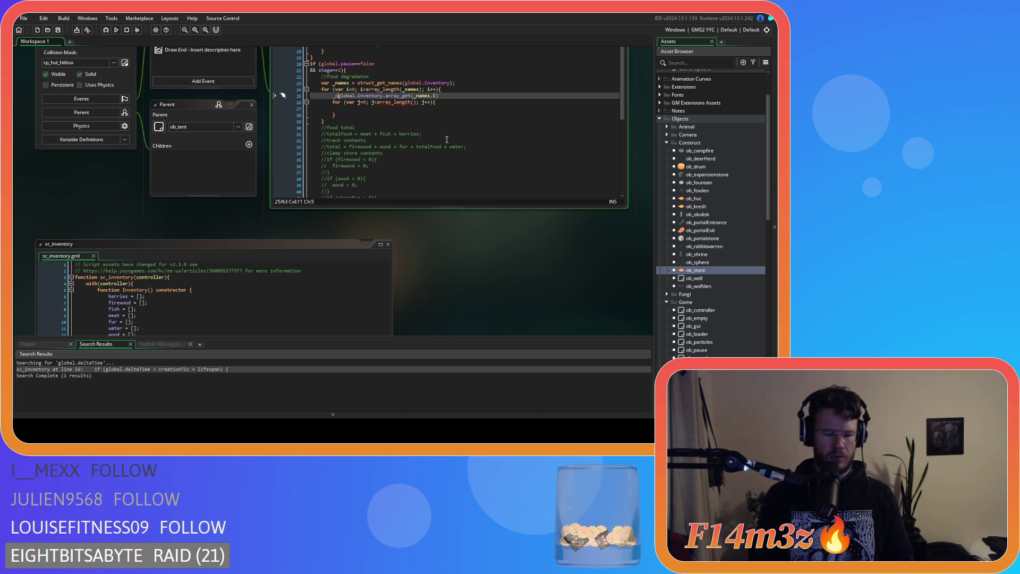
{"action": "type", "text": "rent ="}
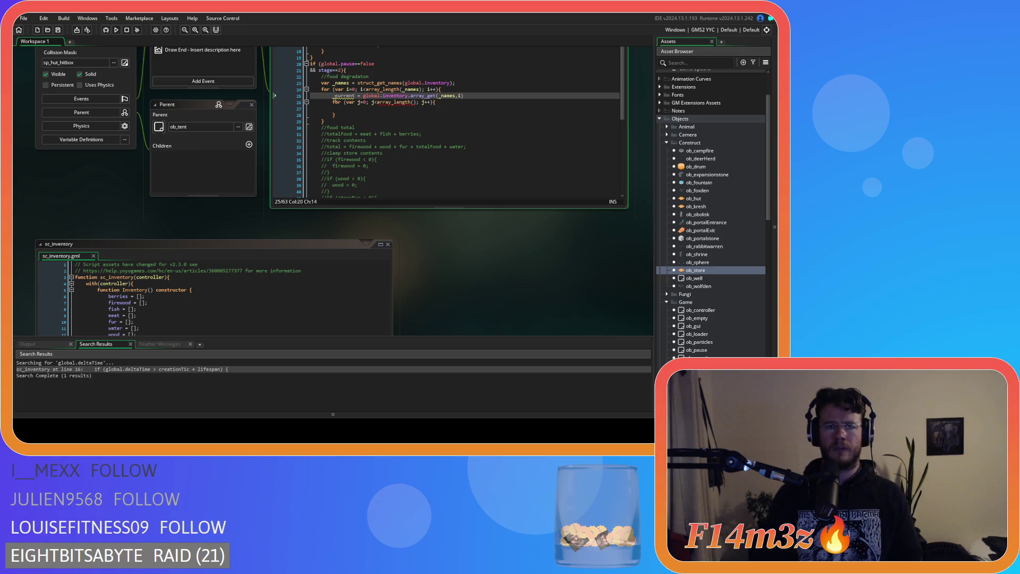
{"action": "key", "text": "Home"}
{"action": "type", "text": "var"}
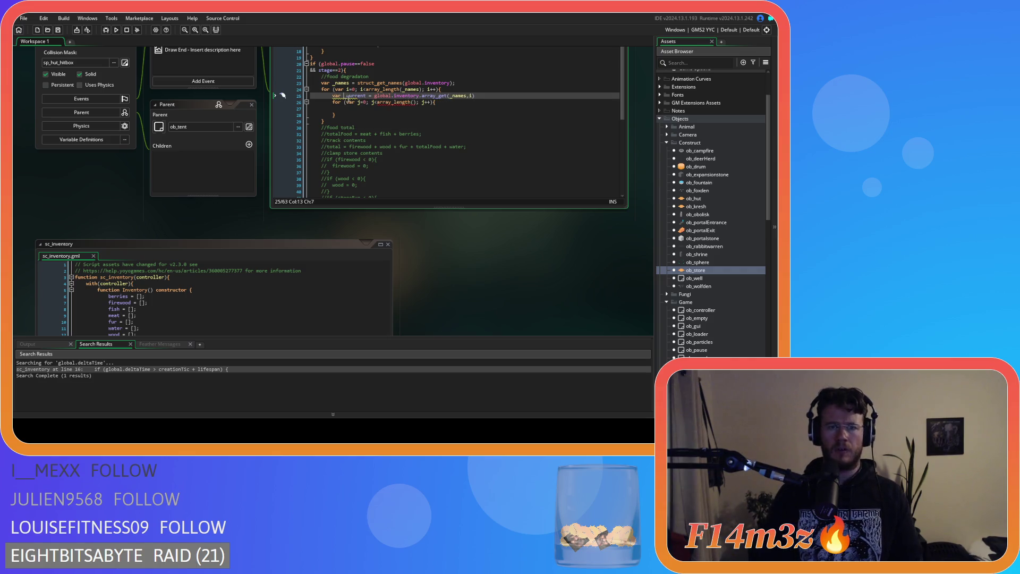
{"action": "left_click", "coordinate": [489, 96]}
{"action": "type", "text": ";"}
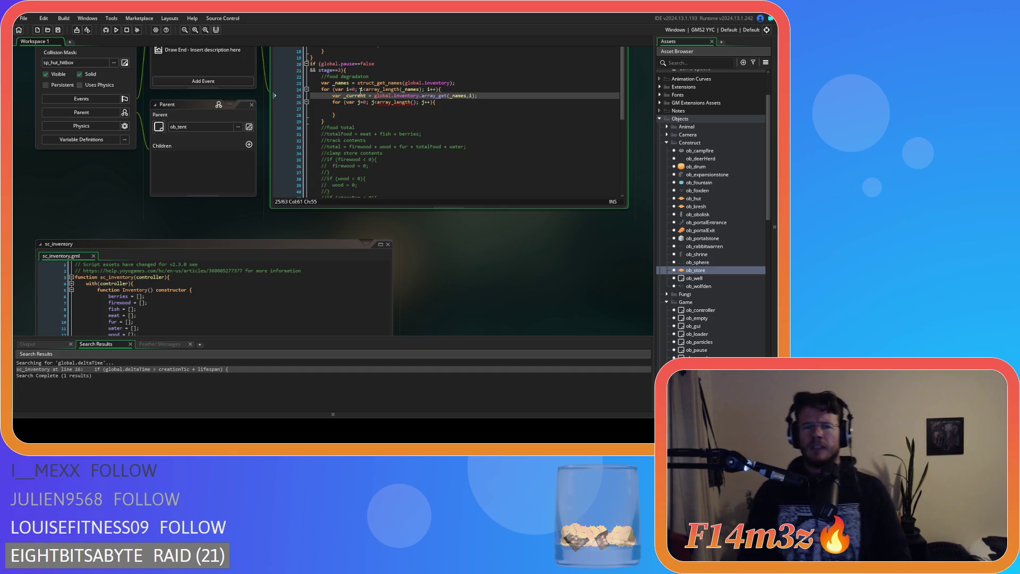
Make the inner loop run to array_length(_current).
{"action": "double_click", "coordinate": [354, 95]}
{"action": "key", "text": "ctrl+c"}
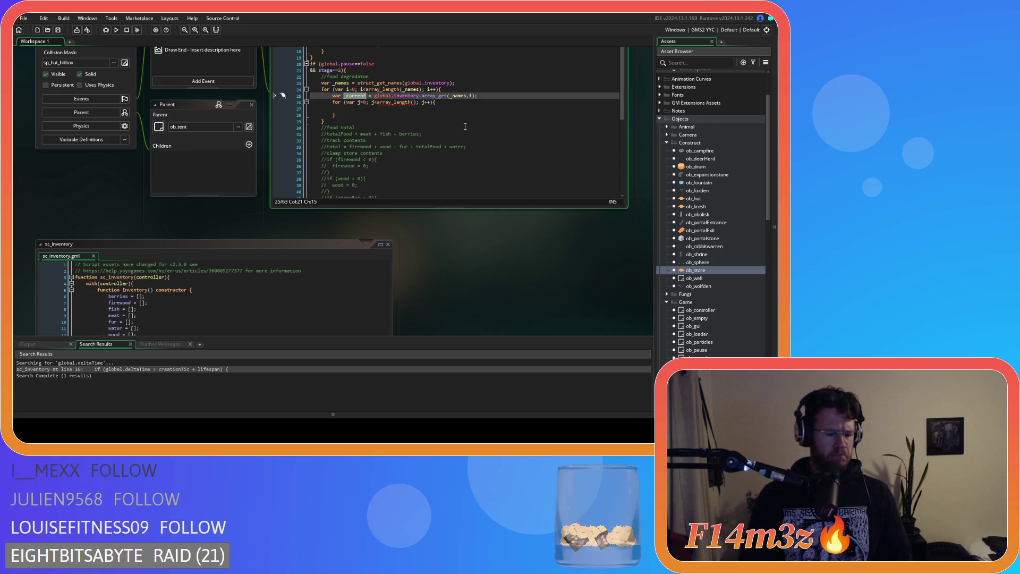
{"action": "left_click", "coordinate": [415, 102]}
{"action": "key", "text": "ctrl+v"}
{"action": "left_click", "coordinate": [480, 102]}
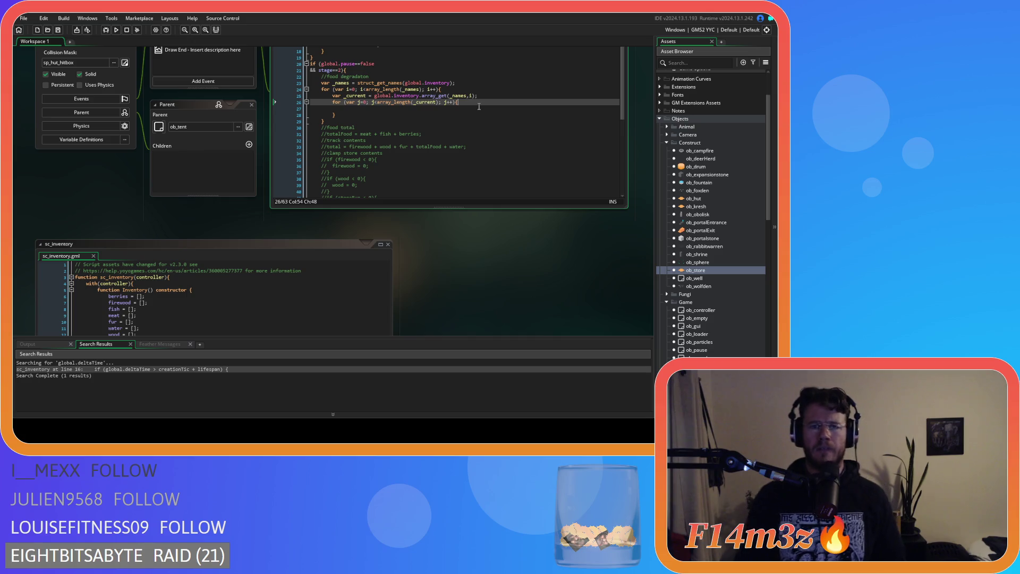
{"action": "left_click", "coordinate": [452, 90]}
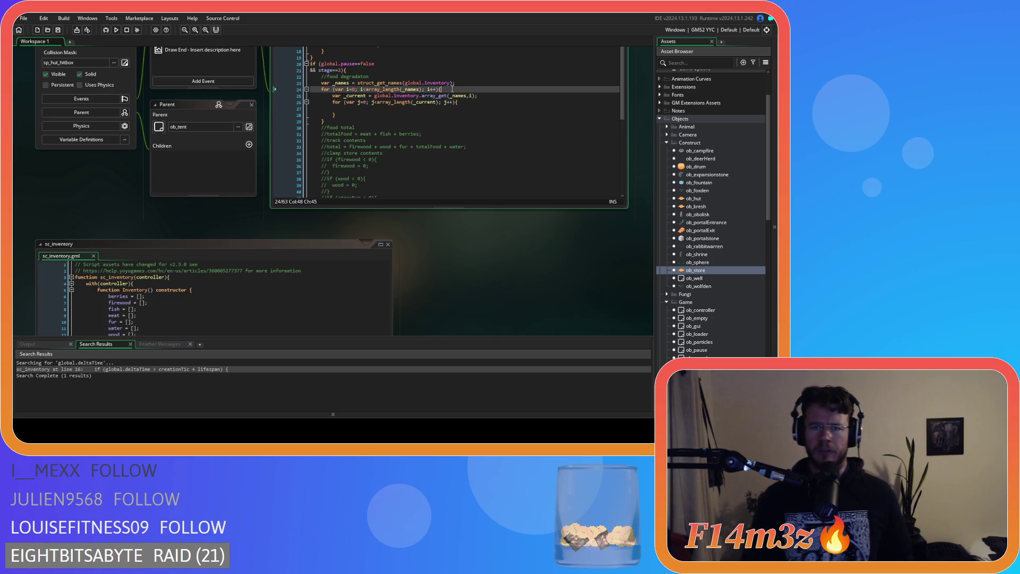
Add var _item = array_get(_names,i); by moving that expression out of the _current line.
{"action": "key", "text": "Return"}
{"action": "type", "text": "var "}
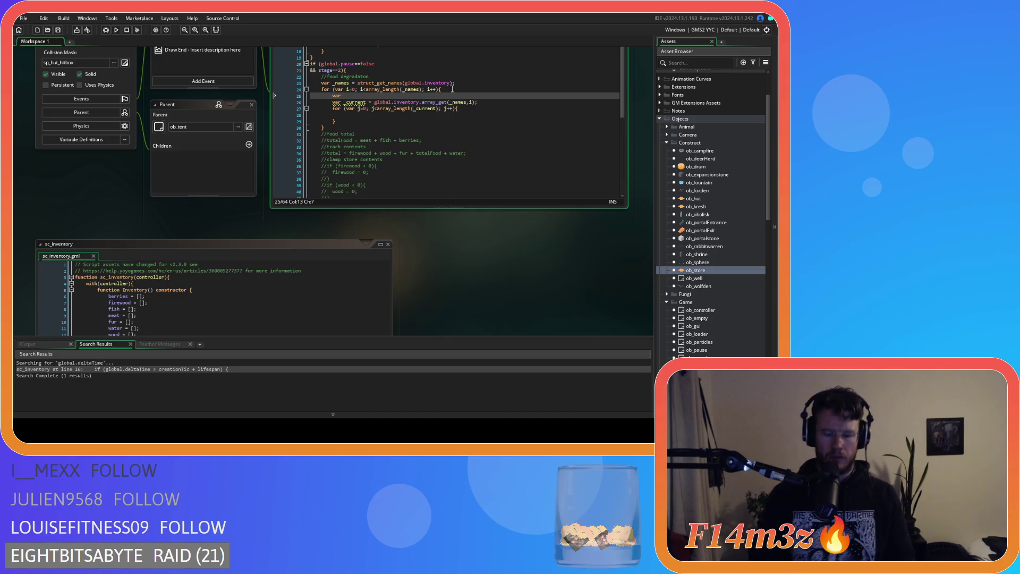
{"action": "type", "text": "_"}
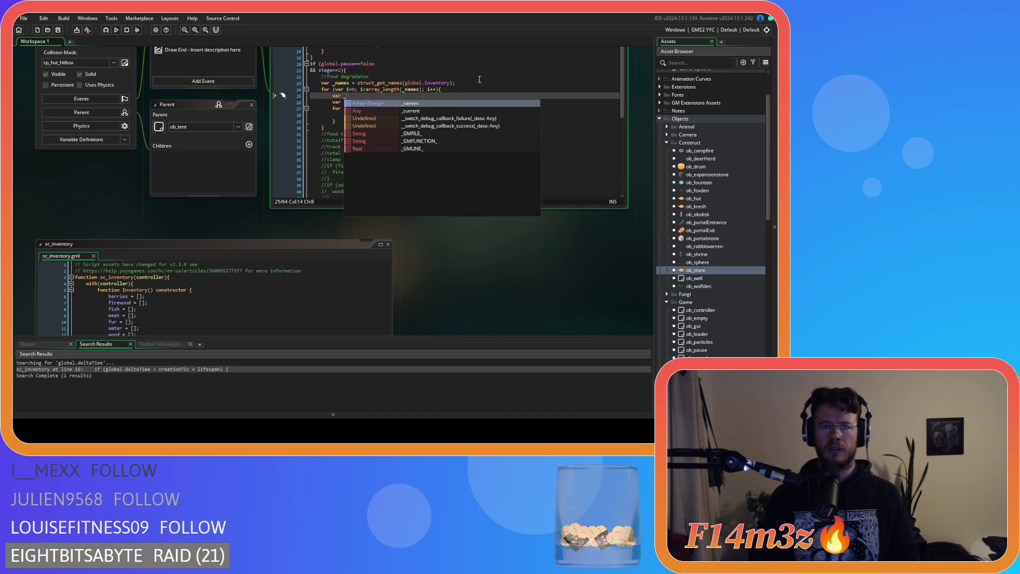
{"action": "key", "text": "Escape"}
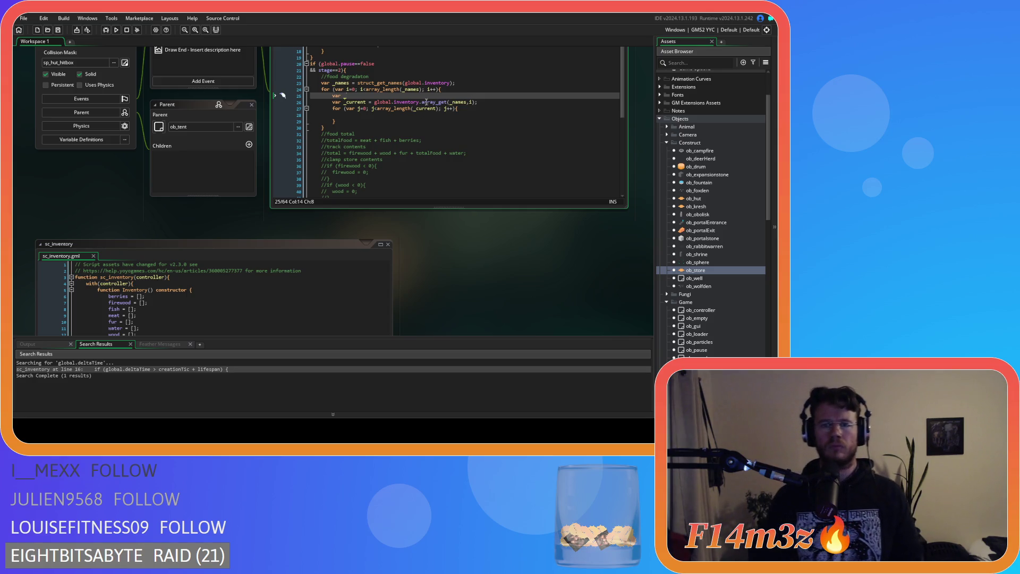
{"action": "left_click_drag", "start_coordinate": [421, 102], "coordinate": [474, 102]}
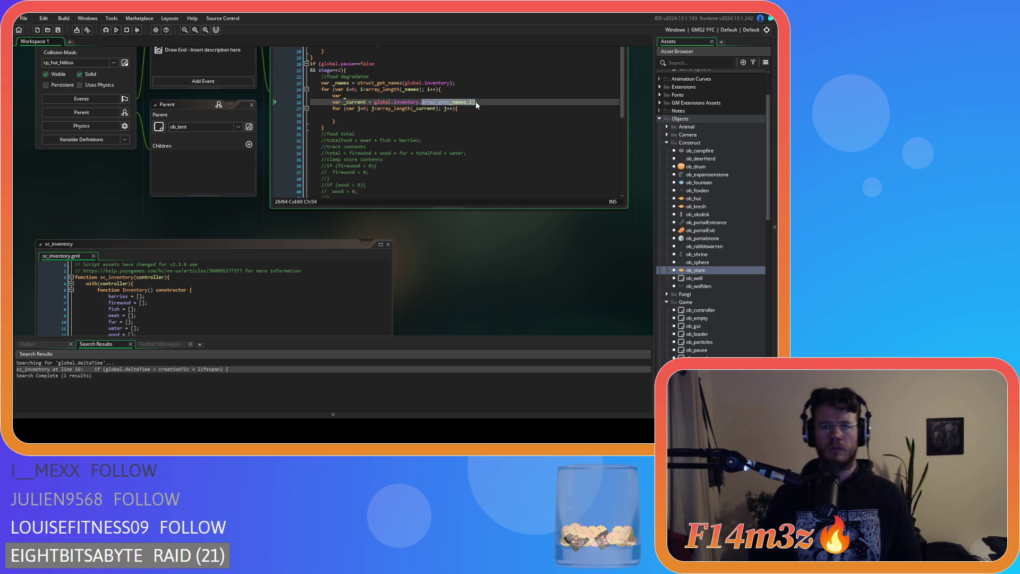
{"action": "key", "text": "ctrl+x"}
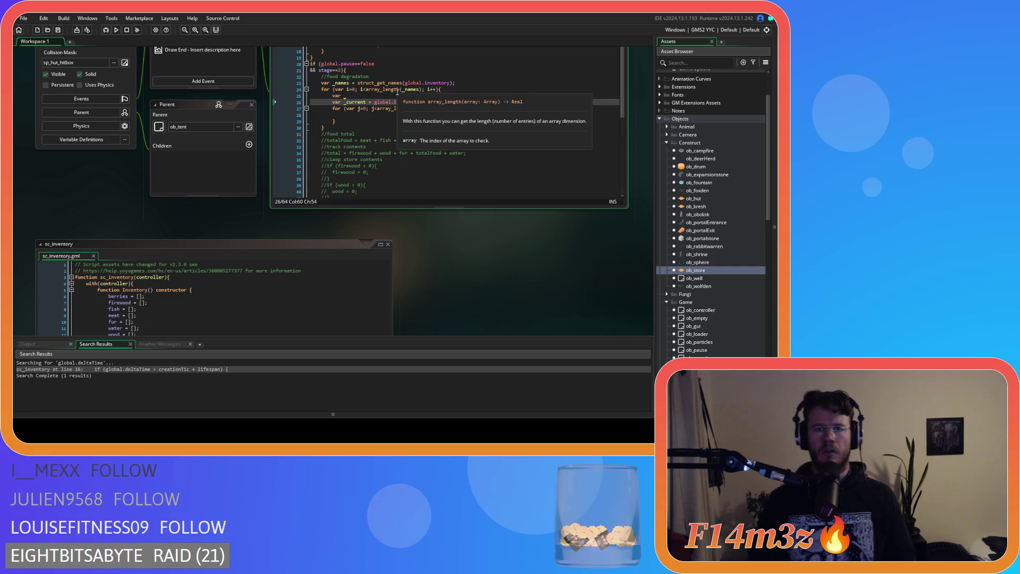
{"action": "left_click", "coordinate": [386, 96]}
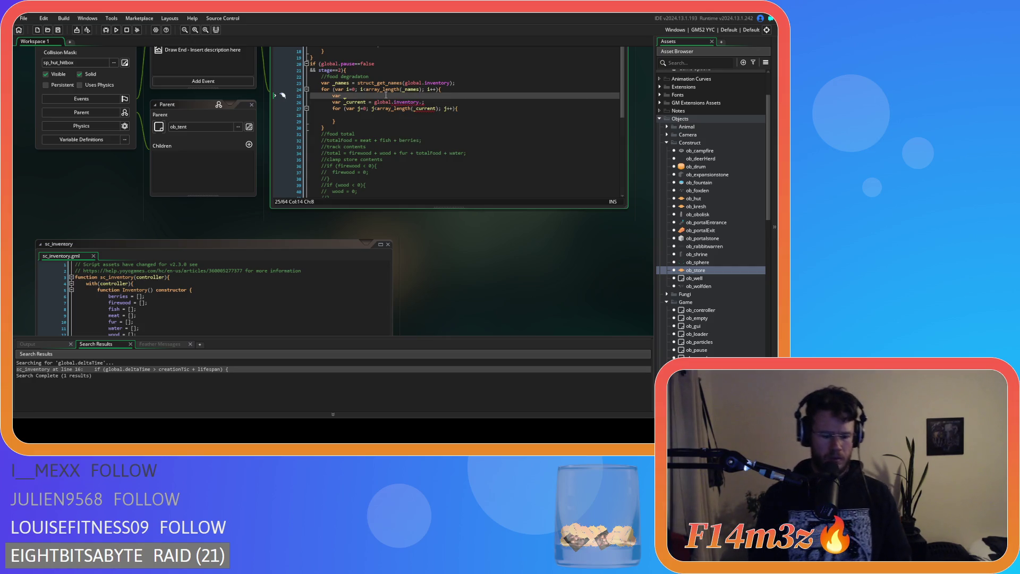
{"action": "type", "text": "item"}
{"action": "key", "text": "ctrl+space"}
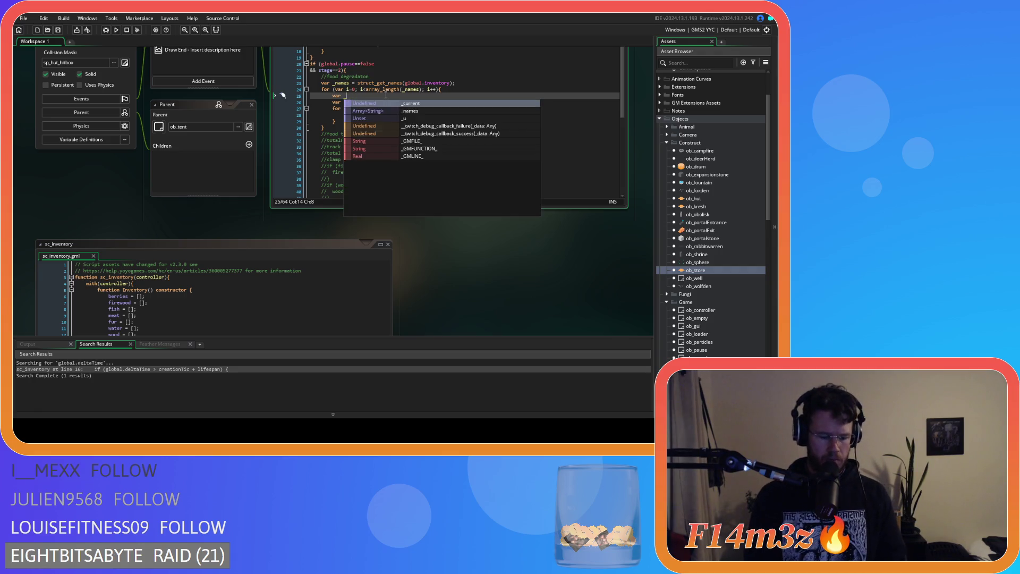
{"action": "type", "text": "item ="}
{"action": "key", "text": "ctrl+v"}
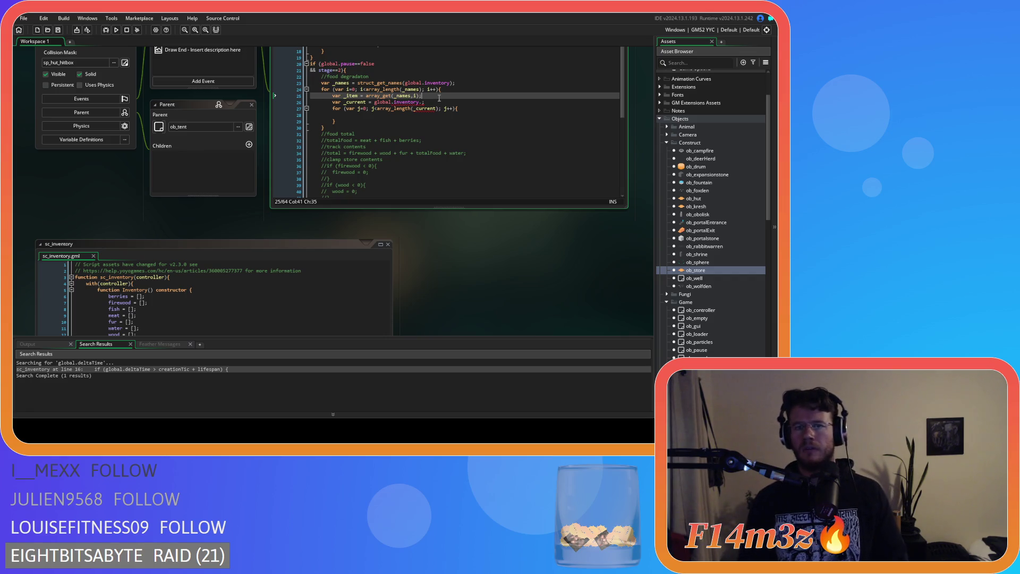
Change the _current assignment to global.inventory._item and review the loop lines.
{"action": "left_click", "coordinate": [420, 102]}
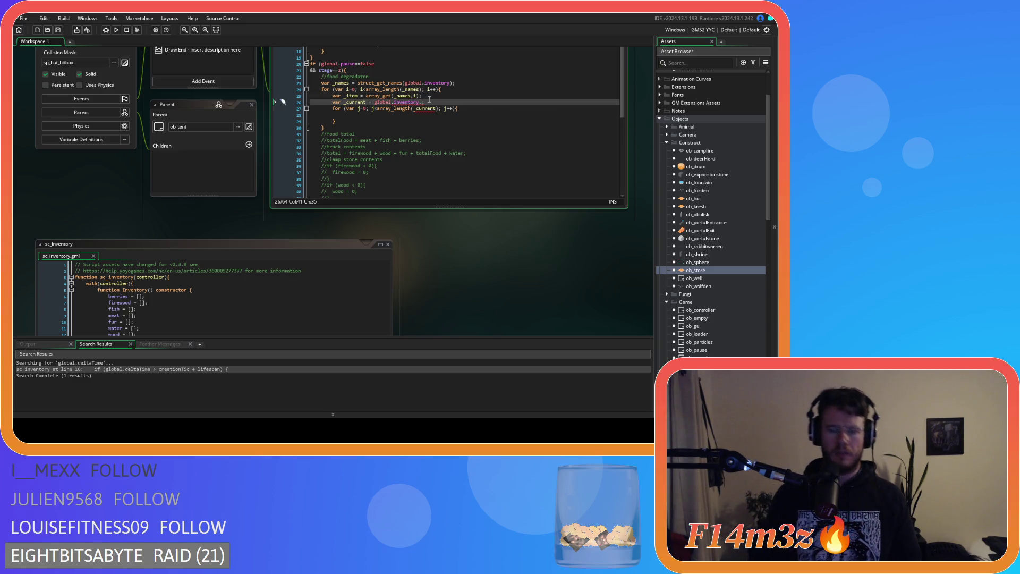
{"action": "type", "text": "[item"}
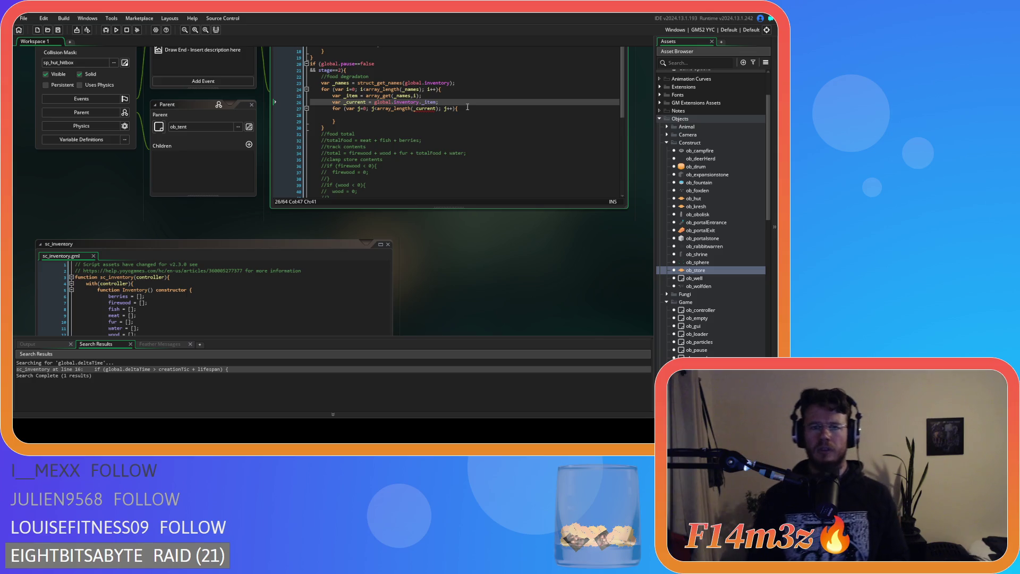
{"action": "left_click", "coordinate": [483, 91]}
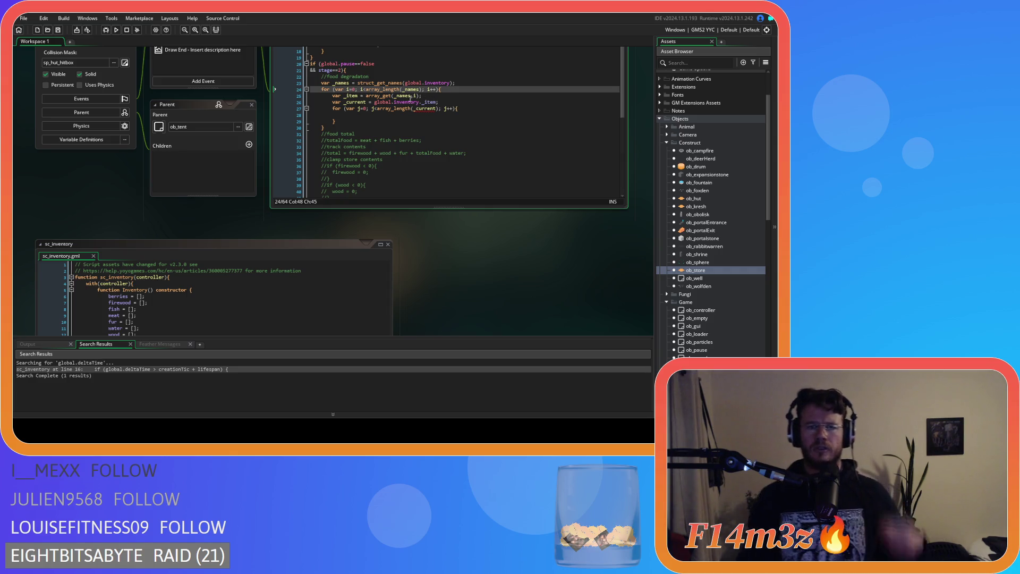
{"action": "left_click", "coordinate": [351, 95]}
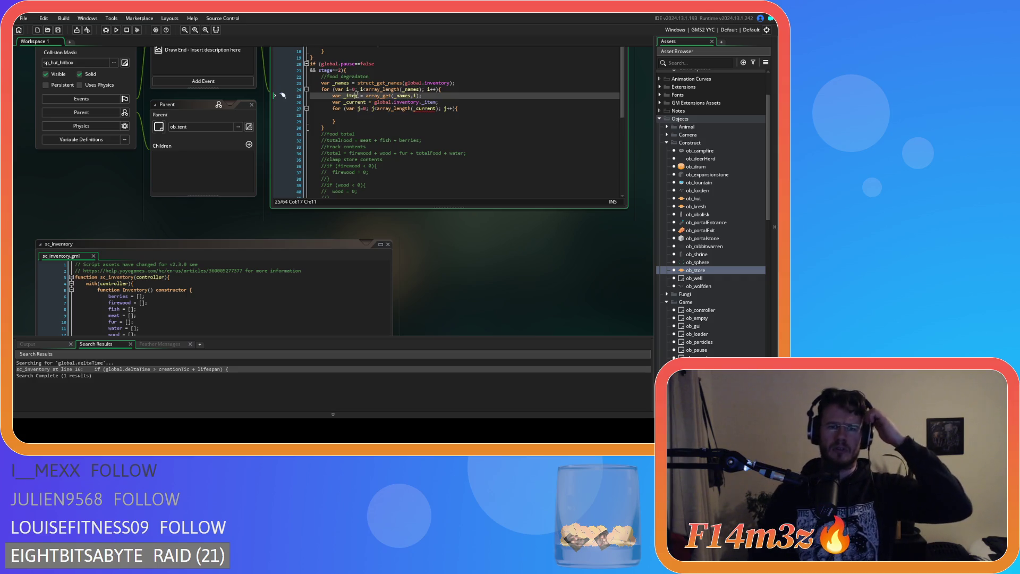
{"action": "left_click", "coordinate": [424, 102]}
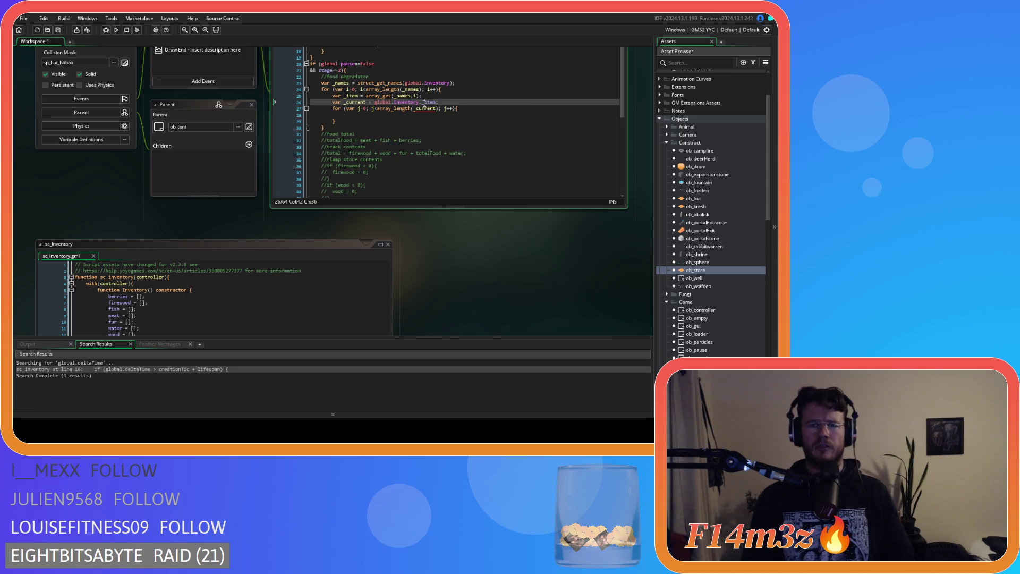
{"action": "mouse_move", "coordinate": [401, 103]}
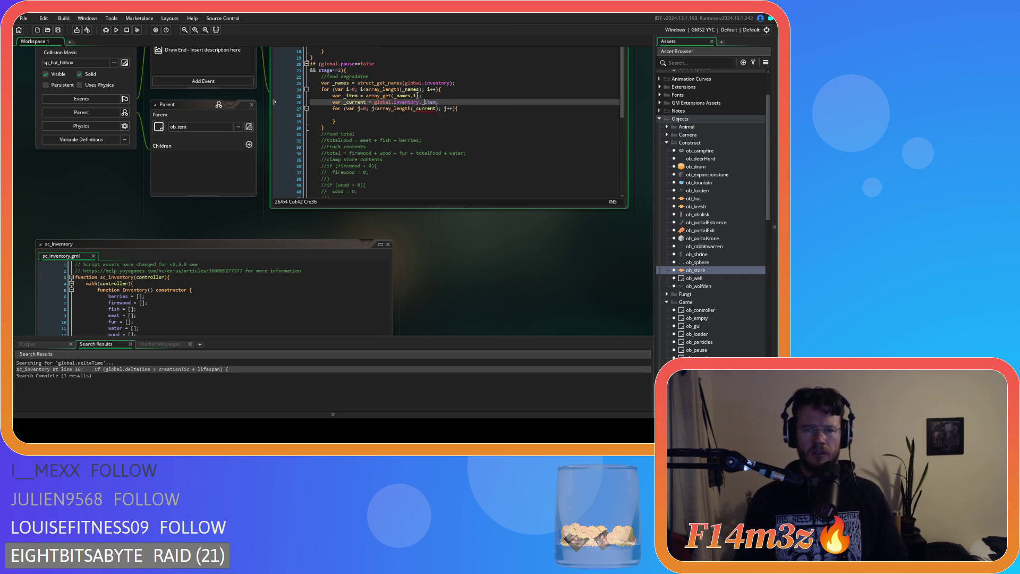
{"action": "left_click", "coordinate": [454, 96]}
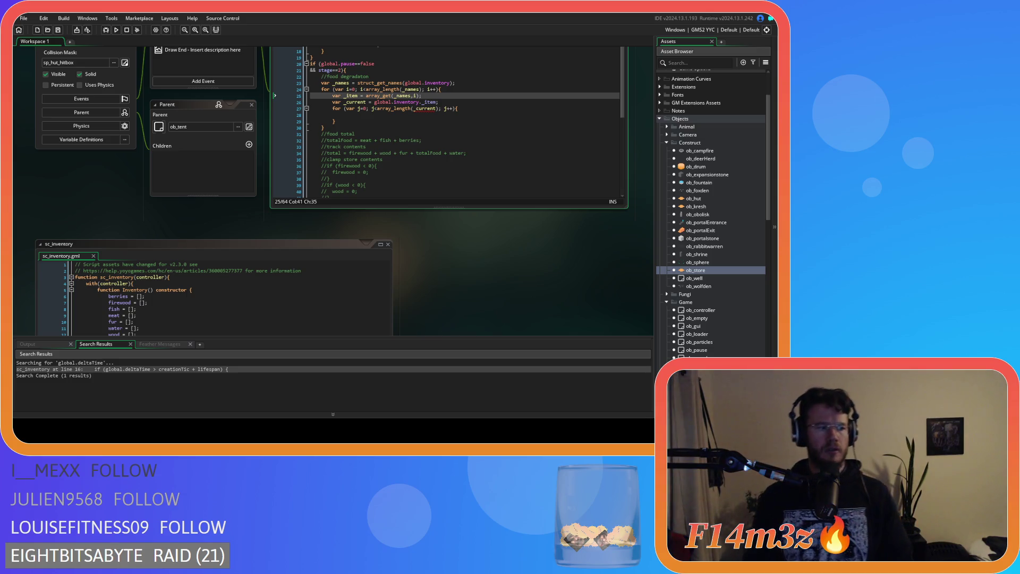
{"action": "left_click", "coordinate": [414, 114]}
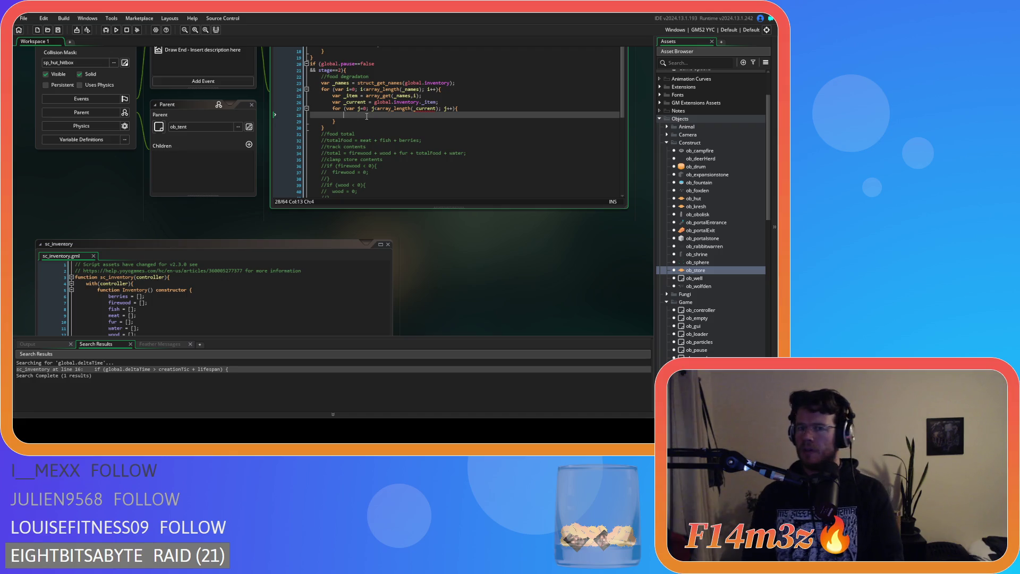
{"action": "left_click_drag", "start_coordinate": [383, 95], "coordinate": [435, 105]}
{"action": "left_click", "coordinate": [398, 119]}
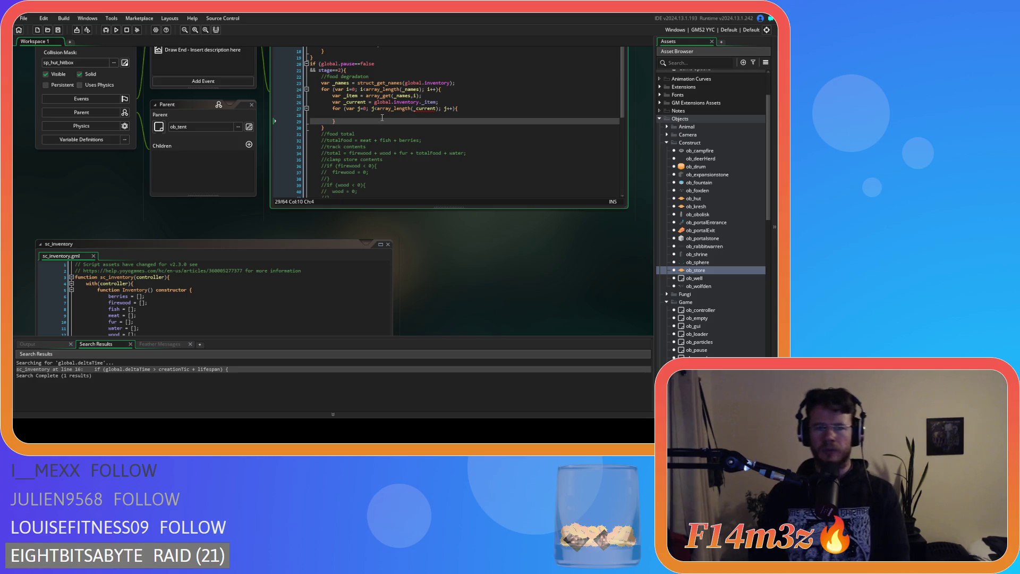
{"action": "left_click", "coordinate": [384, 115]}
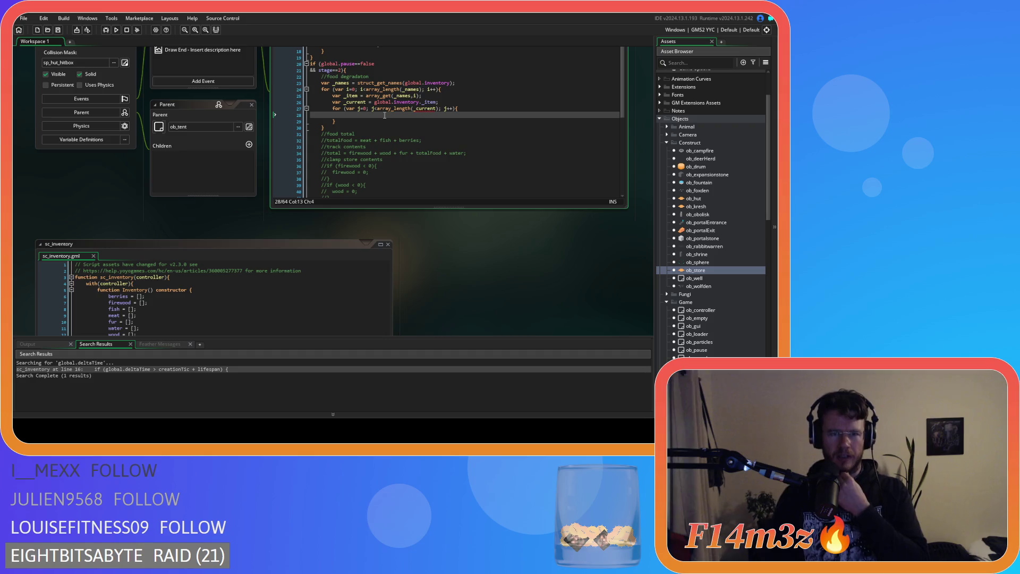
{"action": "scroll", "coordinate": [424, 248], "scroll_direction": "down", "scroll_amount": 3}
{"action": "scroll", "coordinate": [423, 249], "scroll_direction": "up", "scroll_amount": 1}
{"action": "mouse_move", "coordinate": [132, 314]}
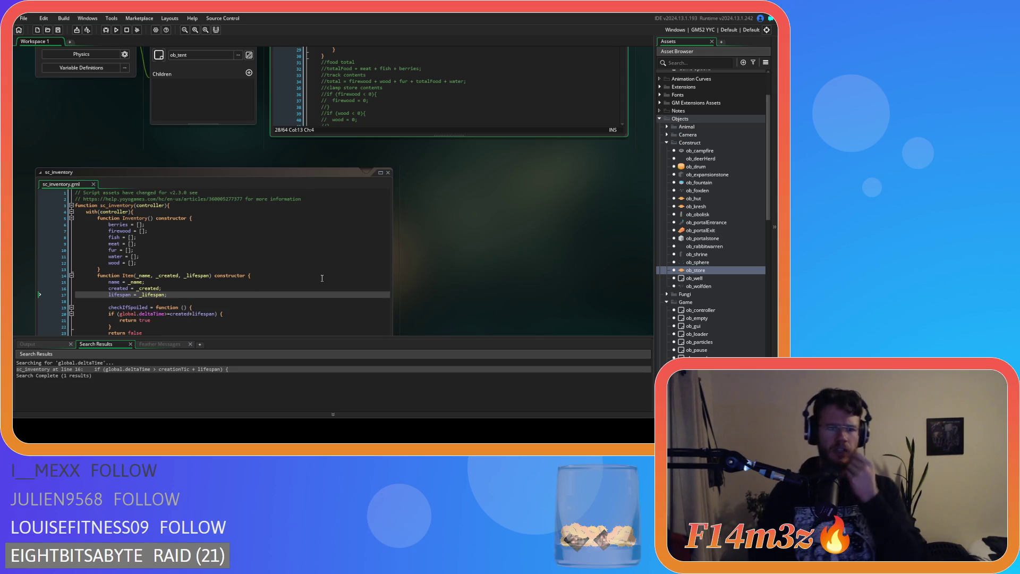
Review checkIfSpoiled and the Step code, then add a blank line after lifespan = _lifespan;.
{"action": "left_click", "coordinate": [127, 307]}
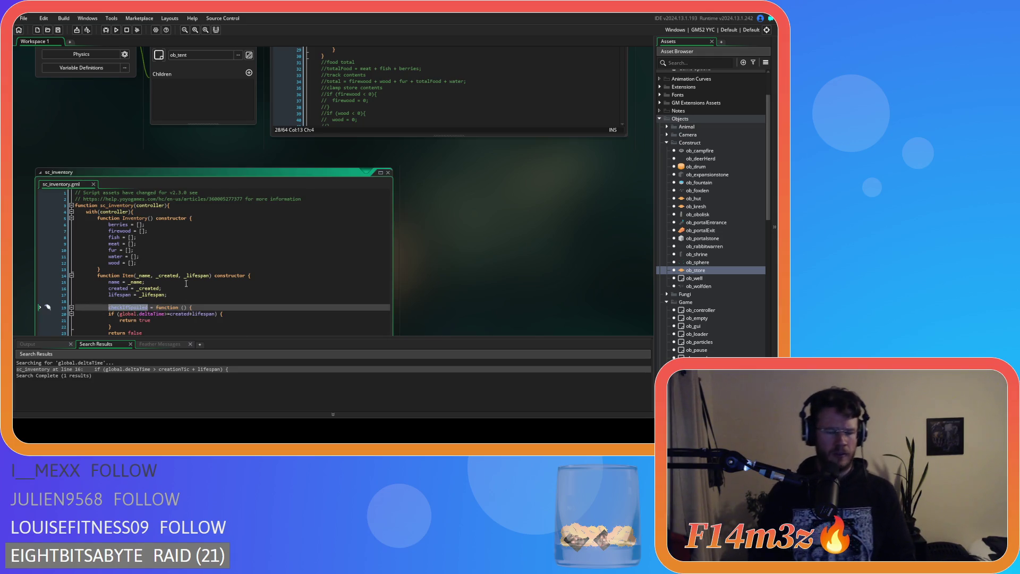
{"action": "scroll", "coordinate": [456, 231], "scroll_direction": "up", "scroll_amount": 4}
{"action": "left_click", "coordinate": [373, 139]}
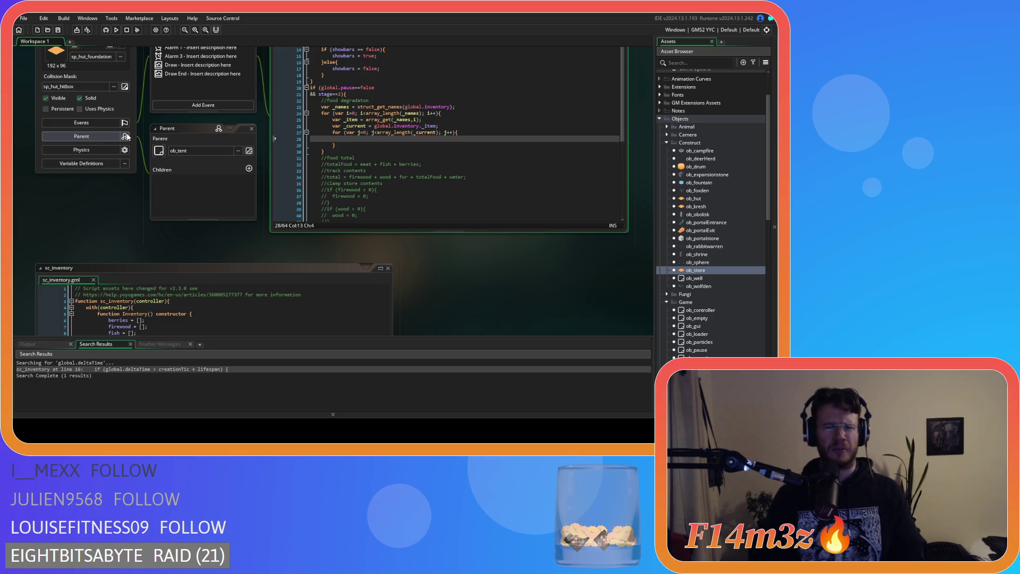
{"action": "scroll", "coordinate": [439, 256], "scroll_direction": "down", "scroll_amount": 5}
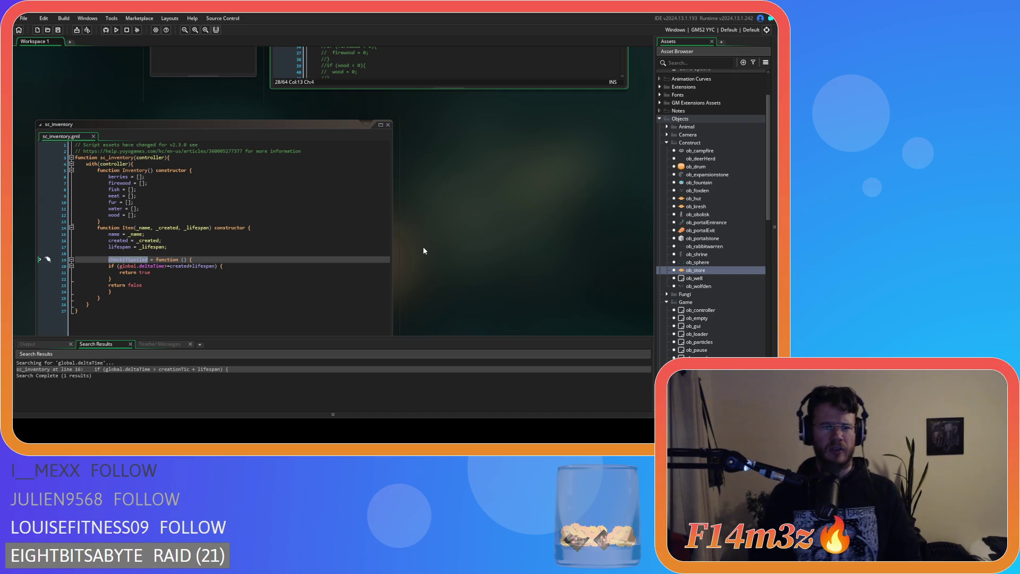
{"action": "scroll", "coordinate": [424, 250], "scroll_direction": "up", "scroll_amount": 2}
{"action": "scroll", "coordinate": [424, 250], "scroll_direction": "down", "scroll_amount": 2}
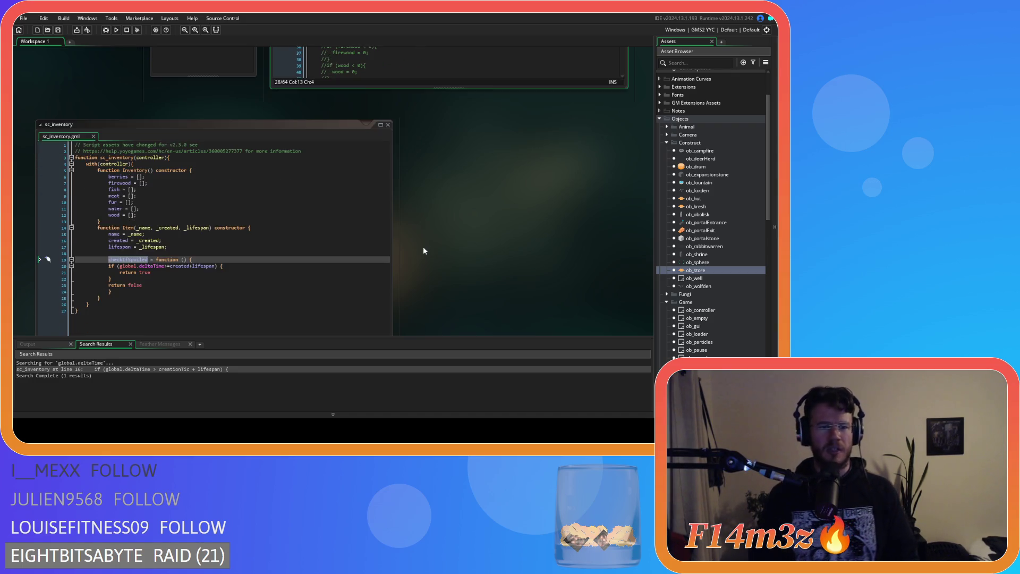
{"action": "scroll", "coordinate": [424, 250], "scroll_direction": "up", "scroll_amount": 2}
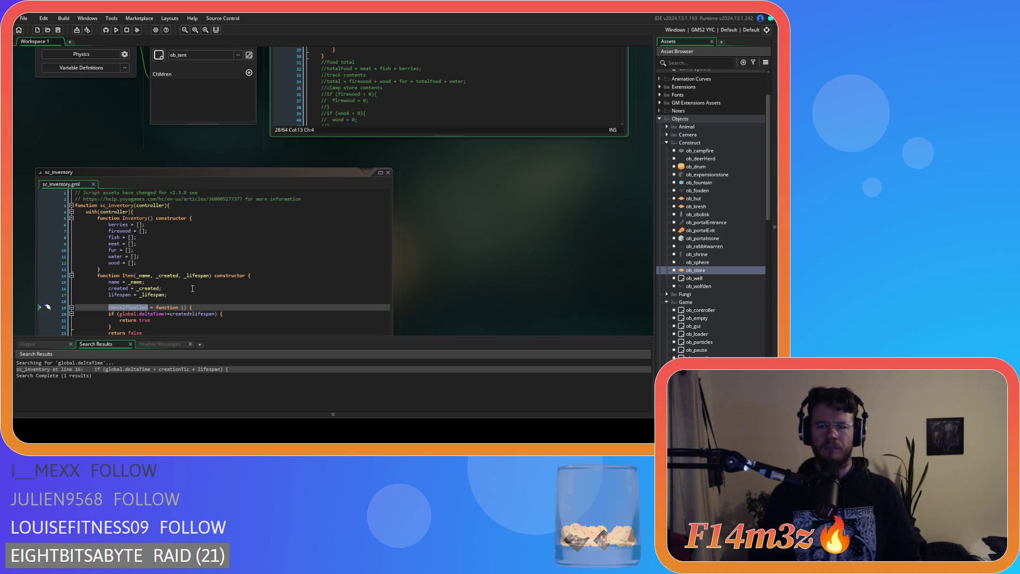
{"action": "left_click", "coordinate": [193, 293]}
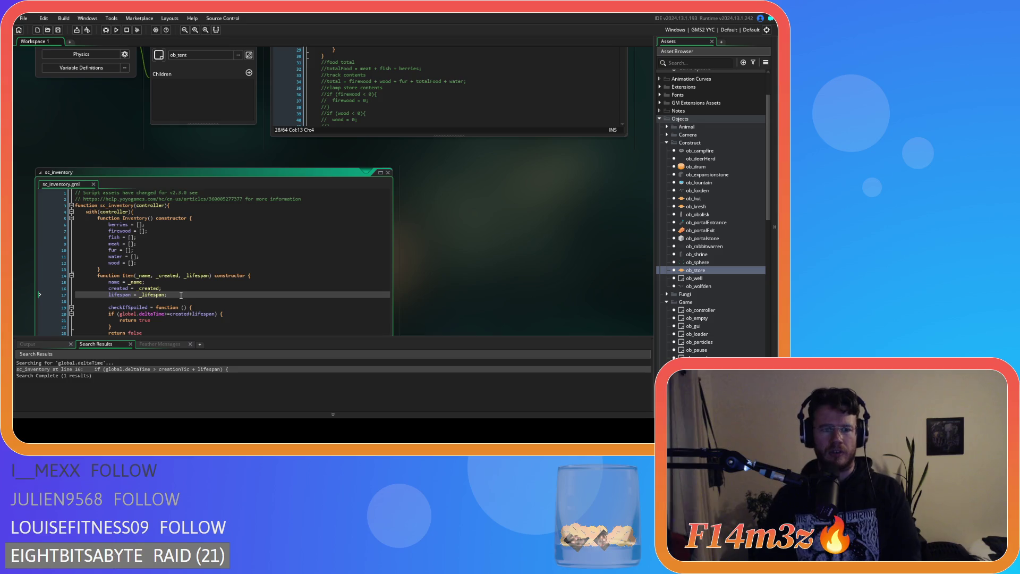
{"action": "key", "text": "Return"}
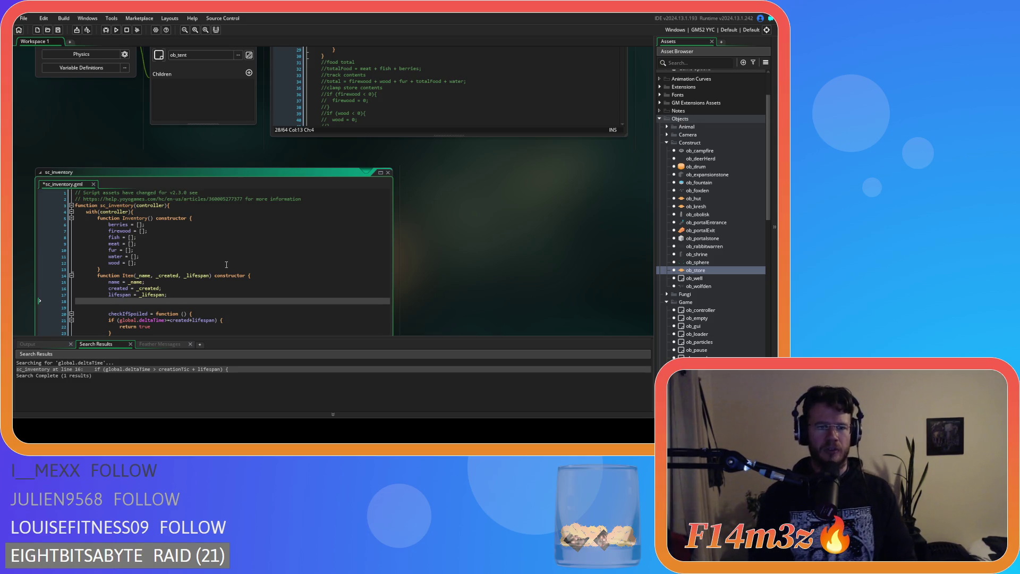
Add perishable = _perishable; and a _perishable parameter to Item(), removing spaces between parameters.
{"action": "type", "text": "perishable"}
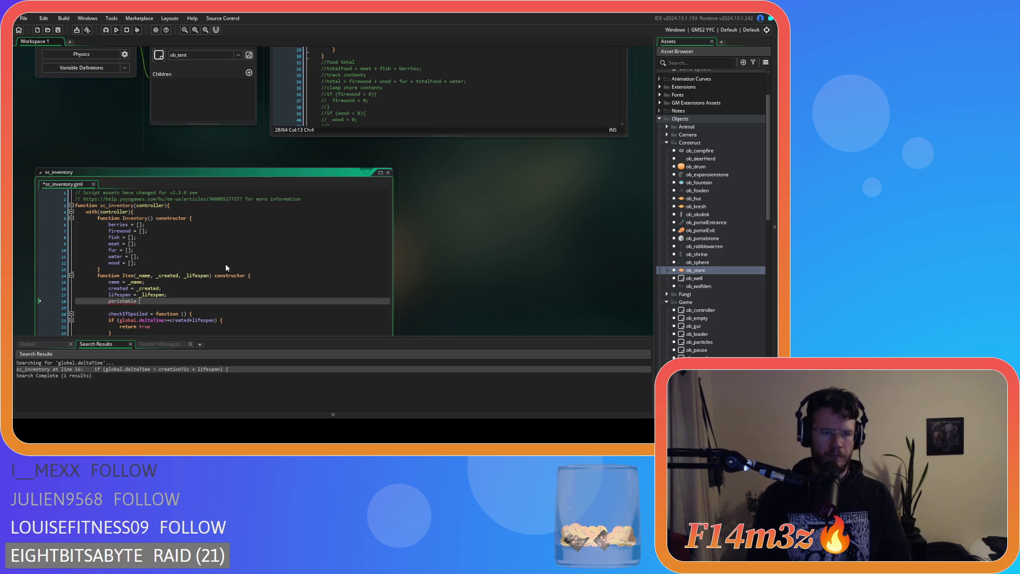
{"action": "type", "text": " ="}
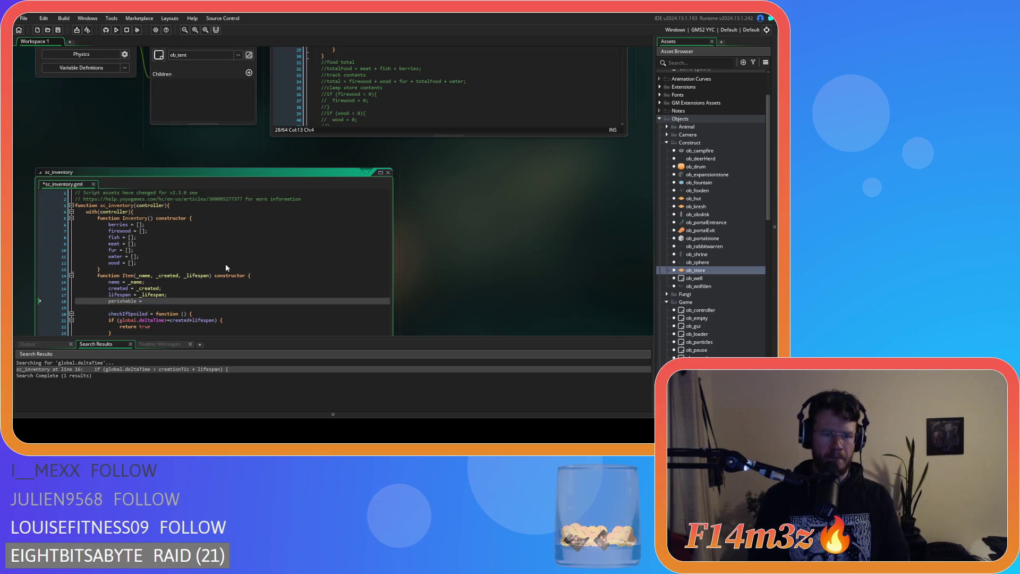
{"action": "type", "text": " _peris"}
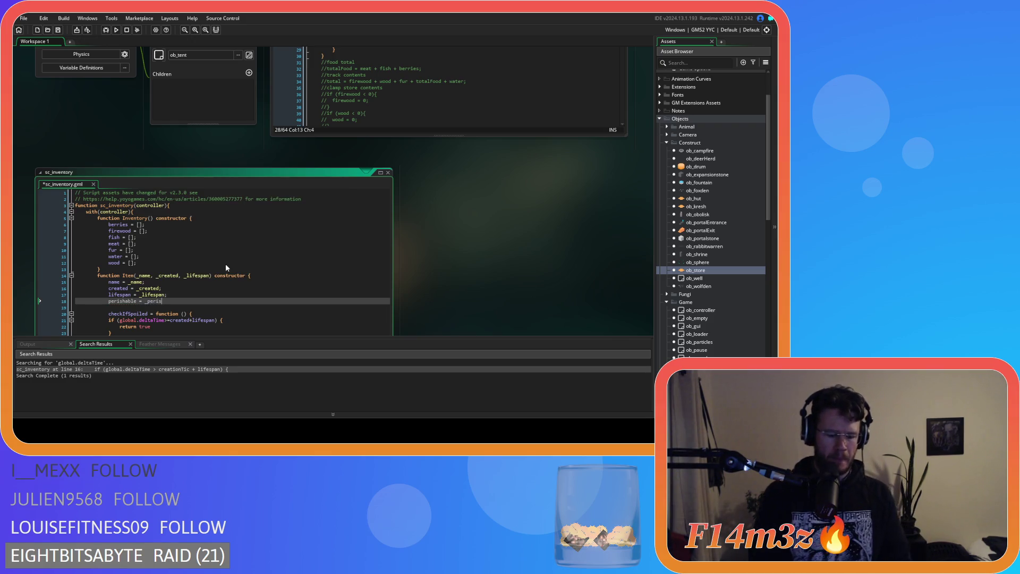
{"action": "type", "text": "hable"}
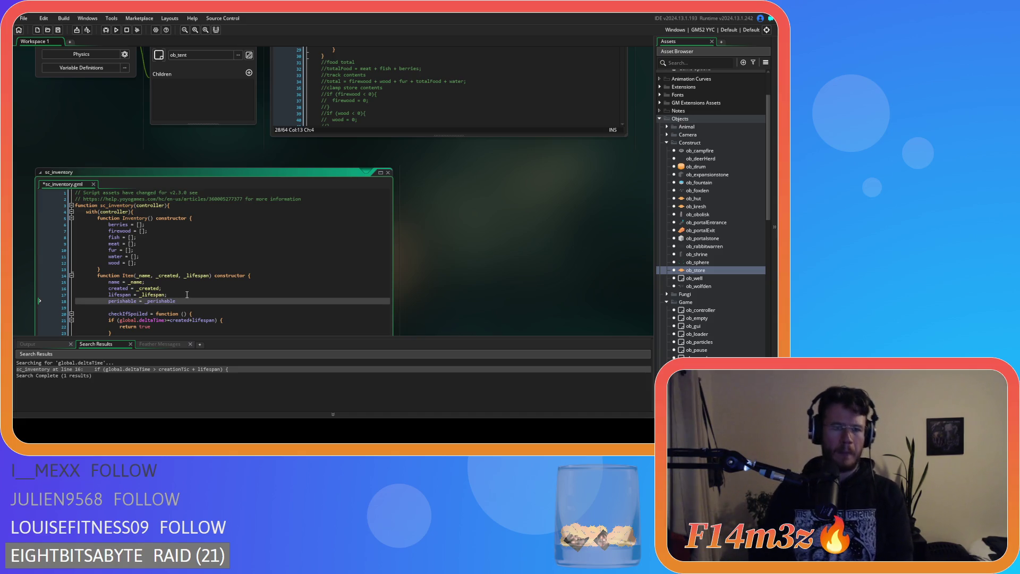
{"action": "type", "text": ";"}
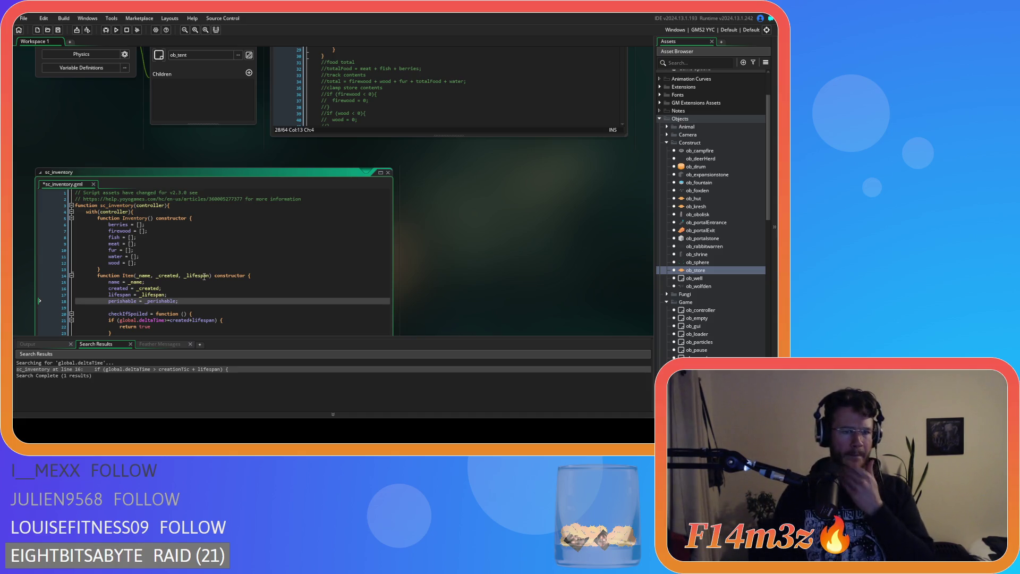
{"action": "left_click", "coordinate": [212, 275]}
{"action": "type", "text": ", _"}
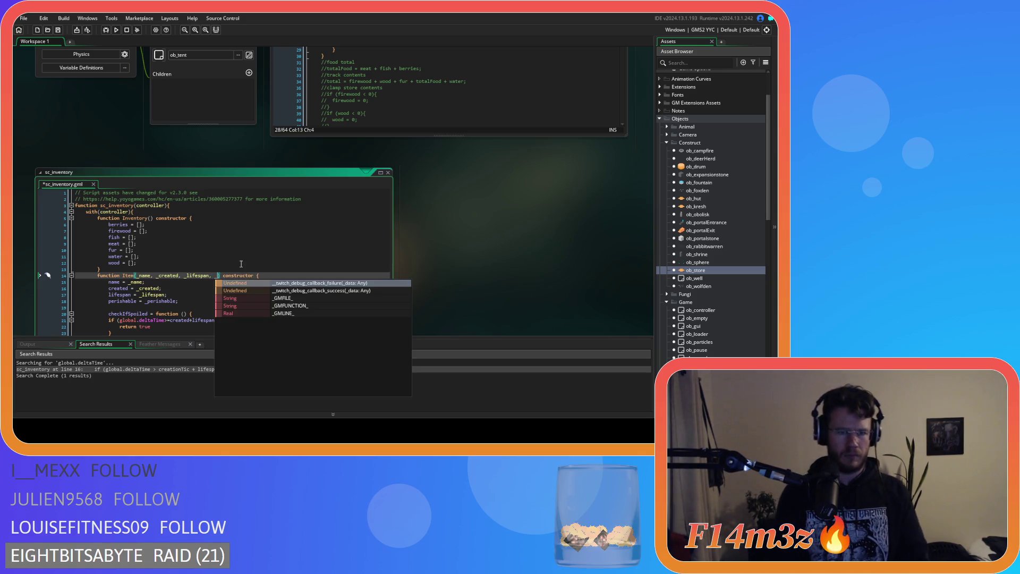
{"action": "type", "text": "perishable"}
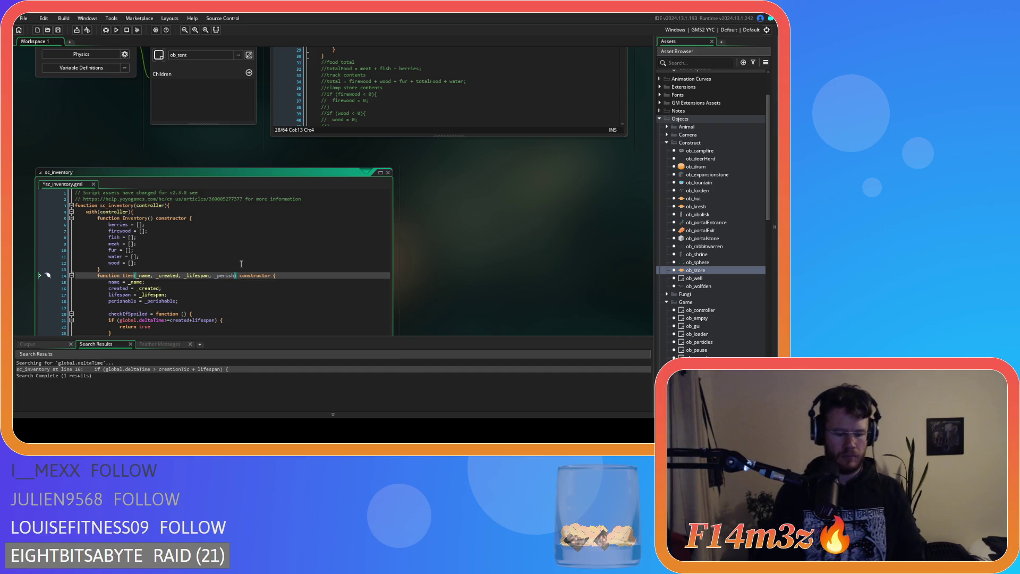
{"action": "left_click", "coordinate": [214, 275]}
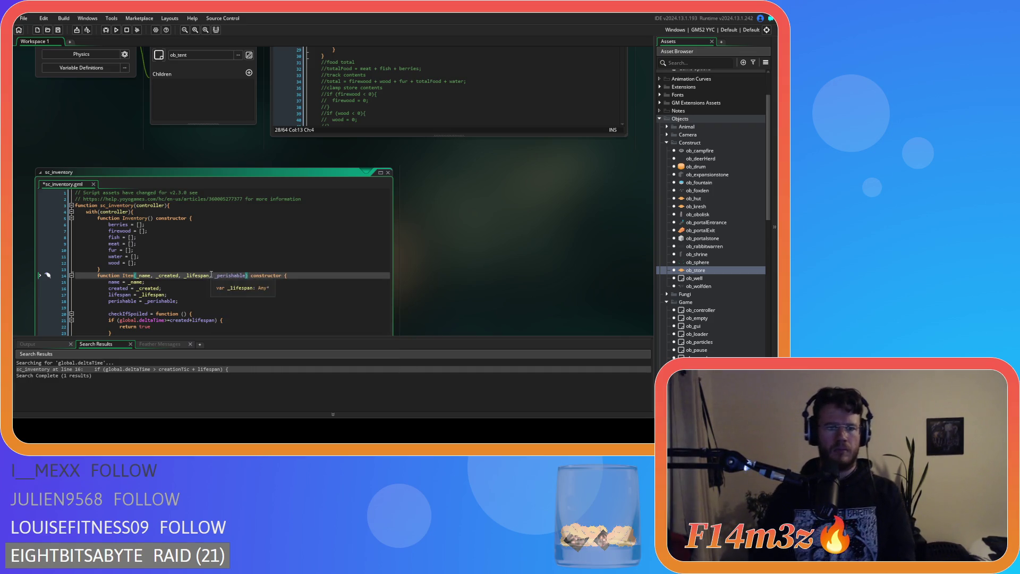
{"action": "key", "text": "BackSpace"}
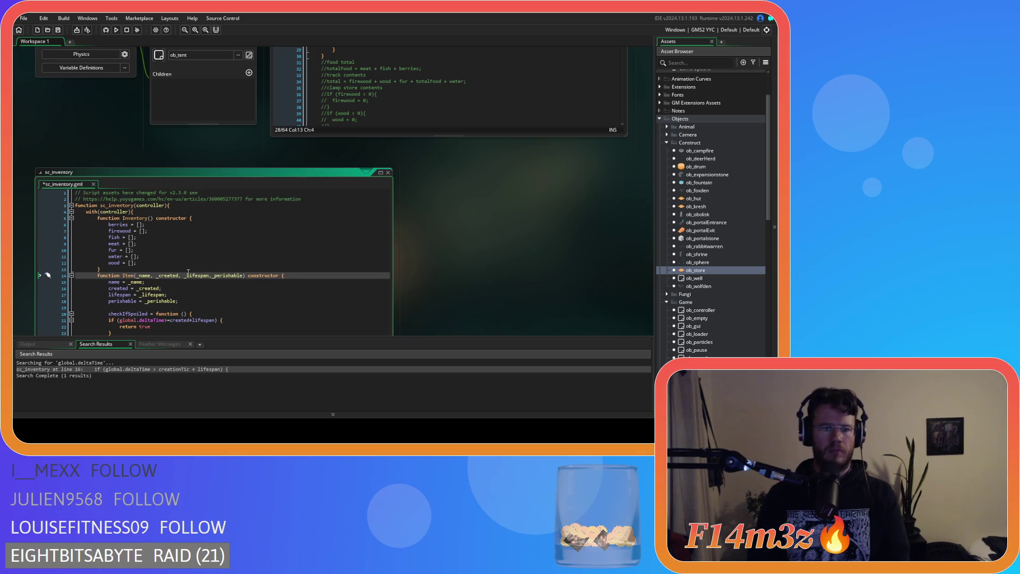
{"action": "left_click", "coordinate": [182, 273]}
{"action": "key", "text": "BackSpace"}
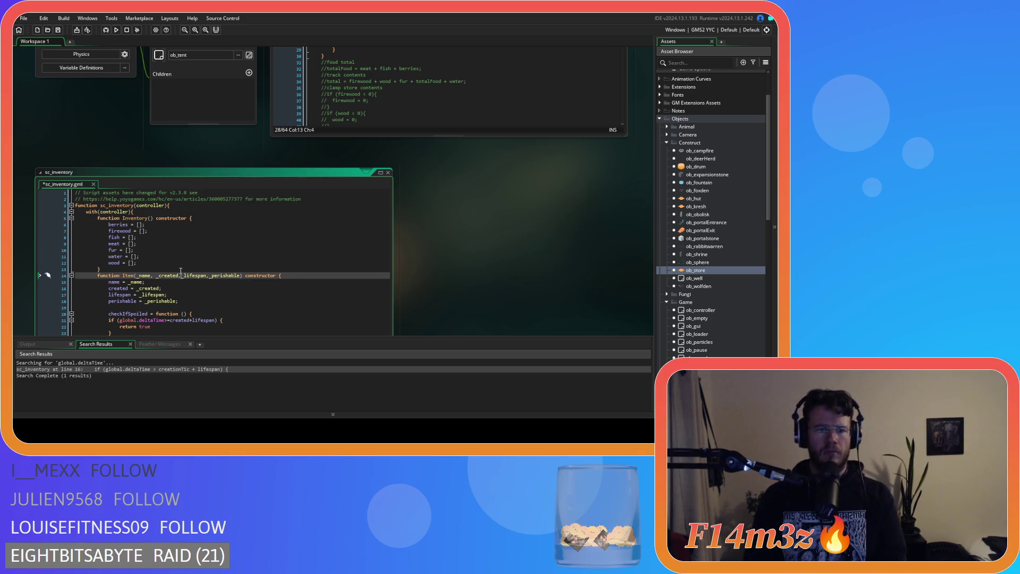
{"action": "left_click", "coordinate": [155, 275]}
{"action": "key", "text": "BackSpace"}
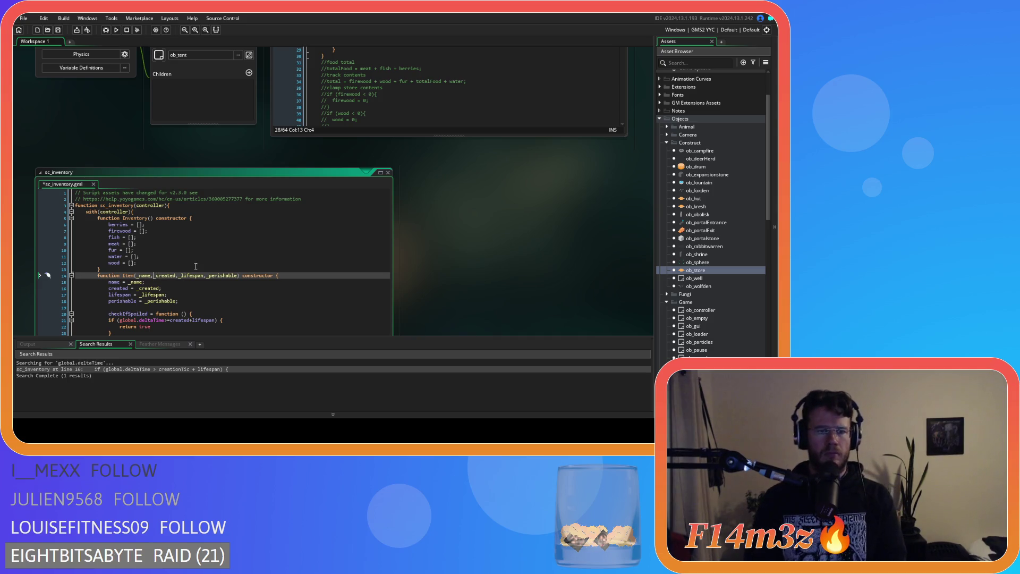
Save the sc_inventory script.
{"action": "left_click", "coordinate": [215, 243]}
{"action": "key", "text": "ctrl+s"}
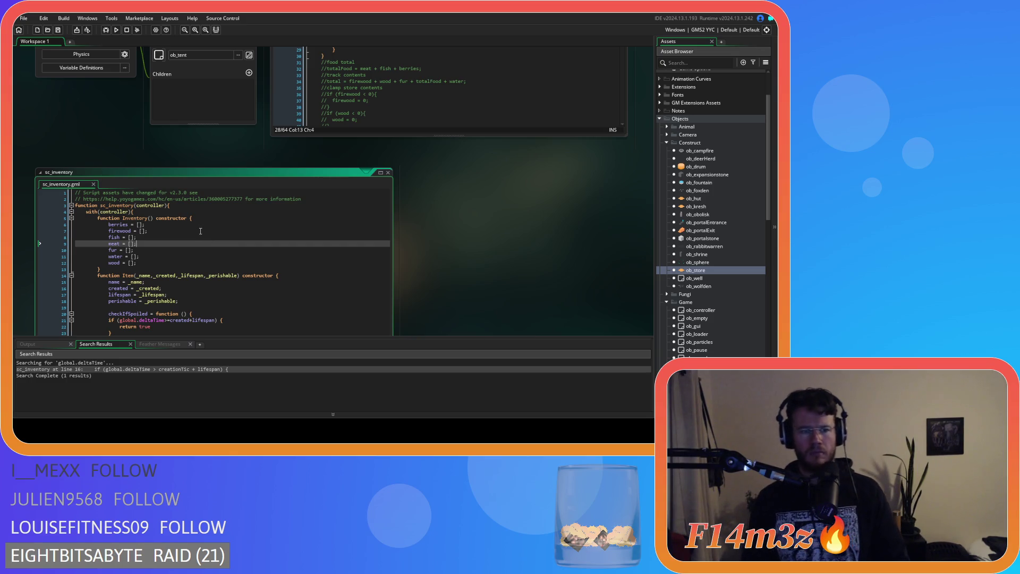
{"action": "left_click", "coordinate": [272, 293]}
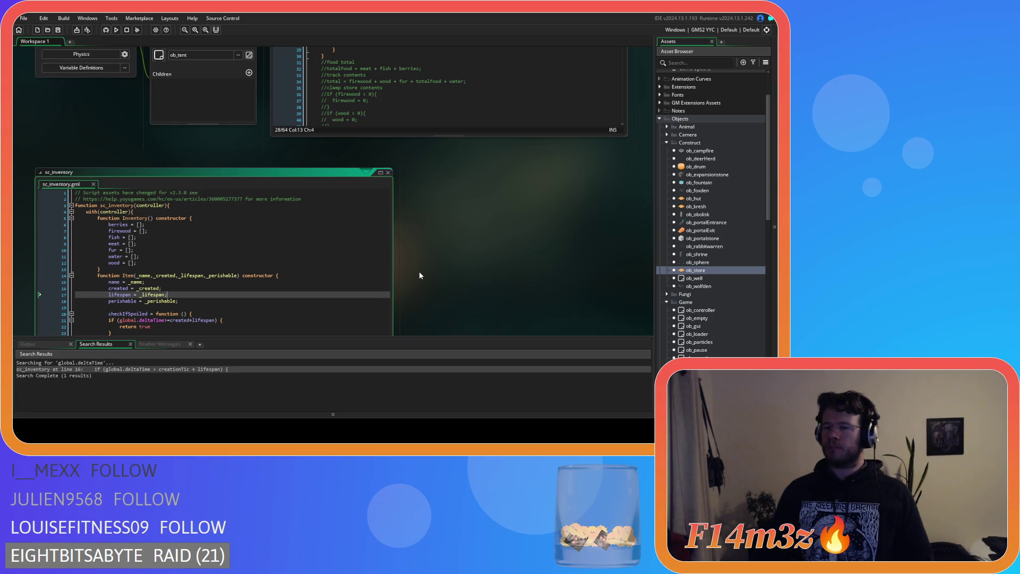
Review the Item constructor's parameter line in sc_inventory.gml, then scroll back to ob_store's Step code.
{"action": "left_click", "coordinate": [235, 276]}
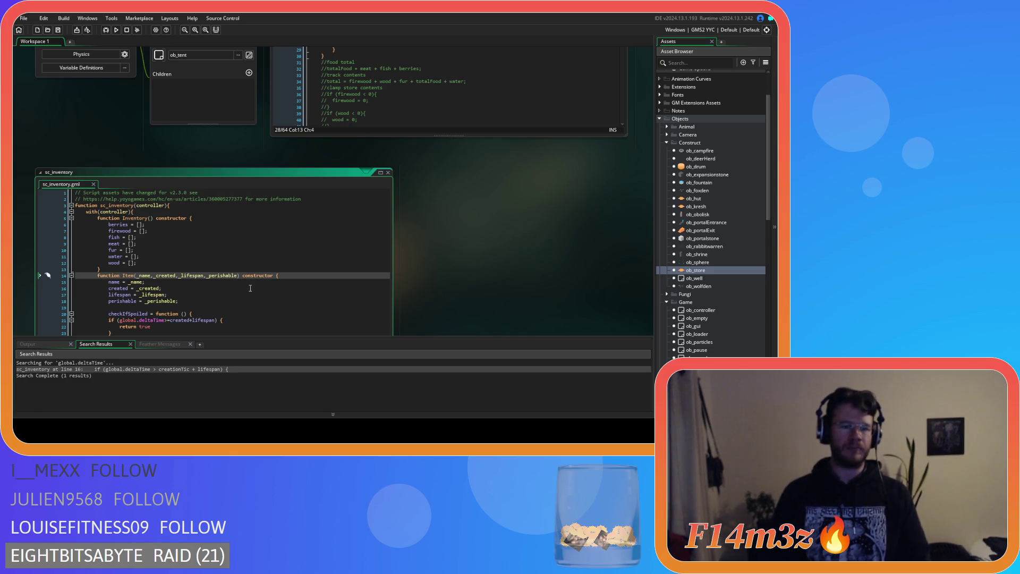
{"action": "scroll", "coordinate": [417, 269], "scroll_direction": "up", "scroll_amount": 3}
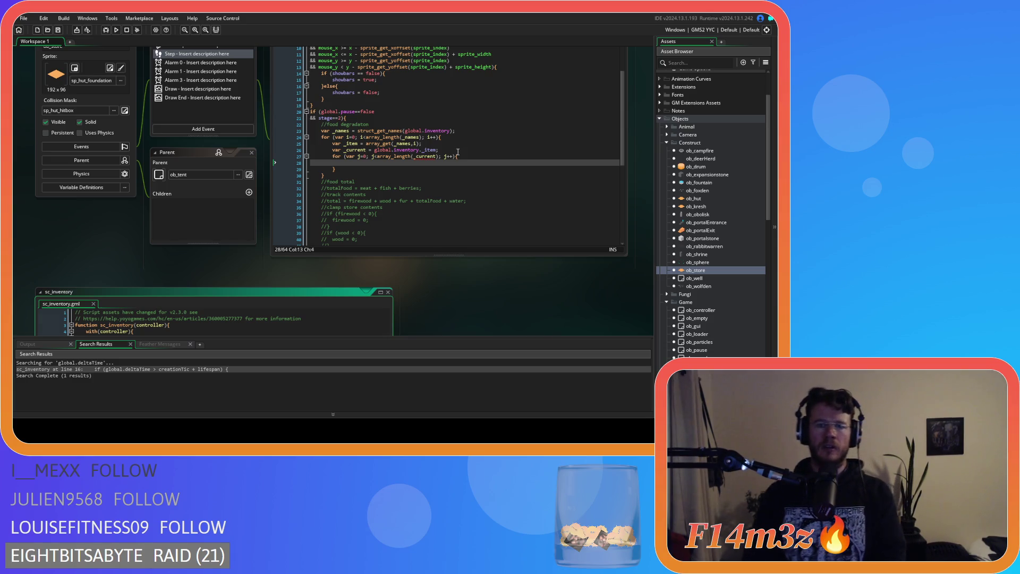
Start an if line below the _current assignment, then discard the unfinished attempt.
{"action": "left_click", "coordinate": [456, 150]}
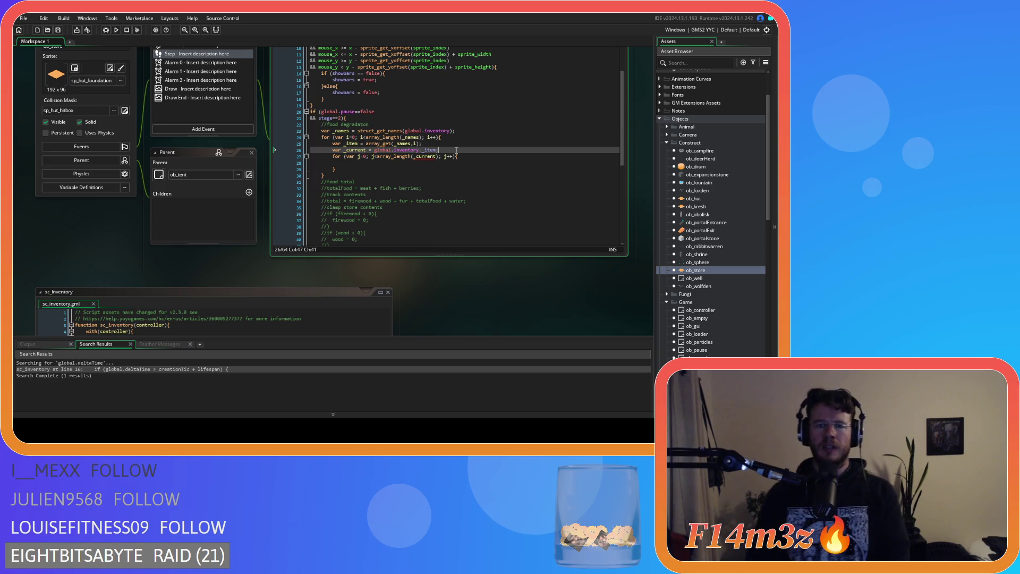
{"action": "key", "text": "Return"}
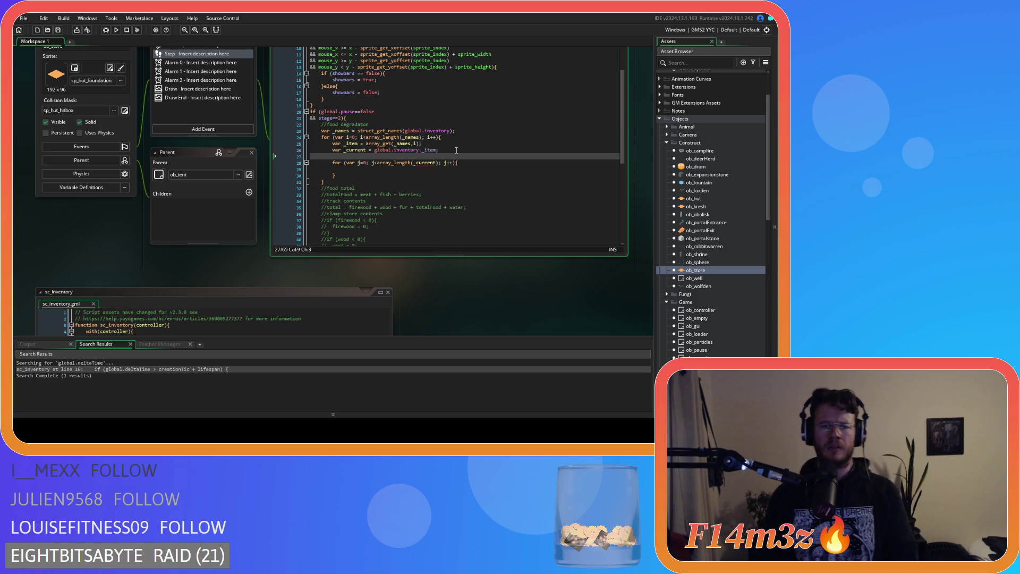
{"action": "type", "text": "if ("}
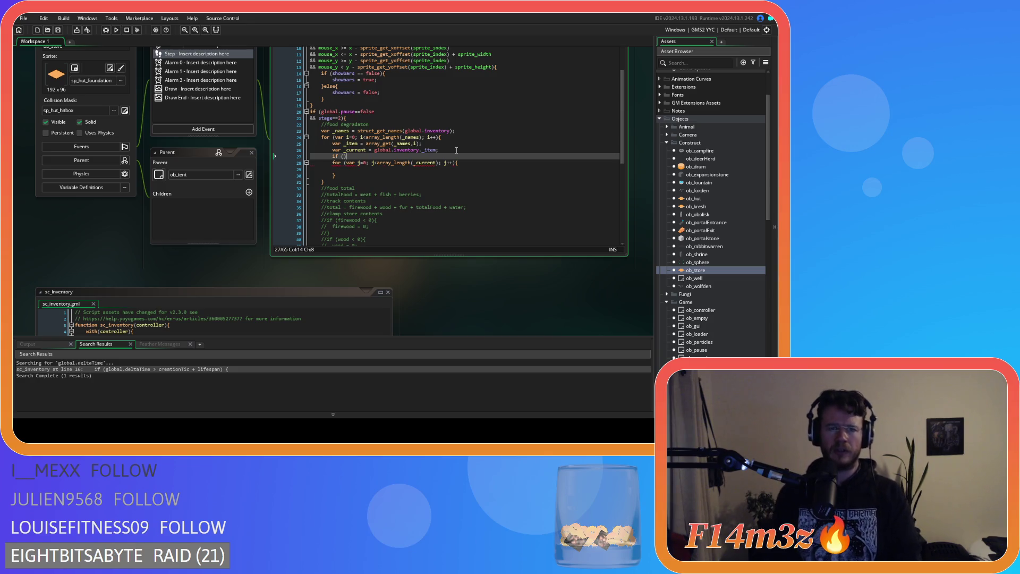
{"action": "key", "text": "Left"}
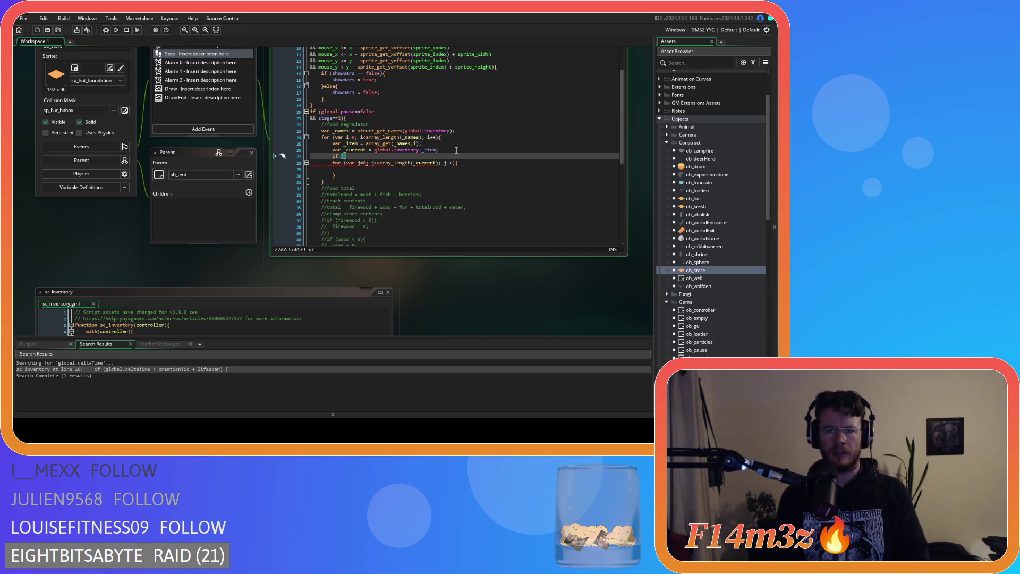
{"action": "type", "text": "_cuu"}
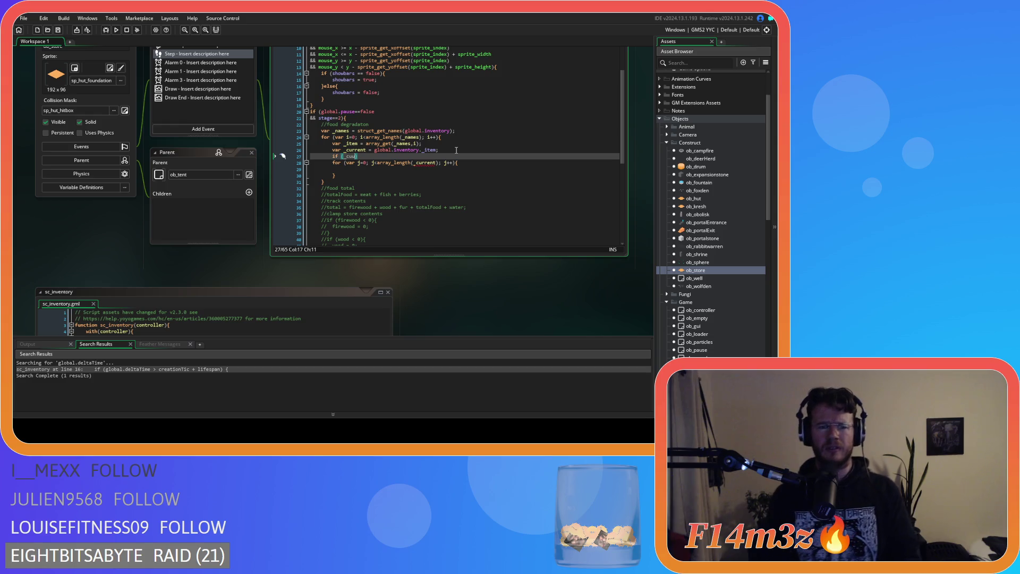
{"action": "scroll", "coordinate": [453, 285], "scroll_direction": "down", "scroll_amount": 2}
{"action": "scroll", "coordinate": [454, 286], "scroll_direction": "up", "scroll_amount": 1}
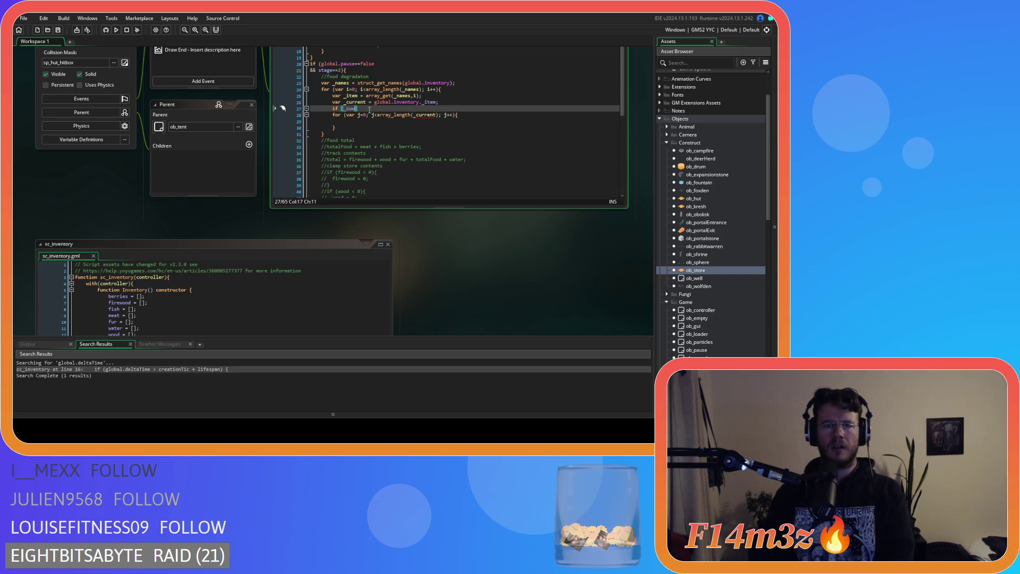
{"action": "key", "text": "shift+Home"}
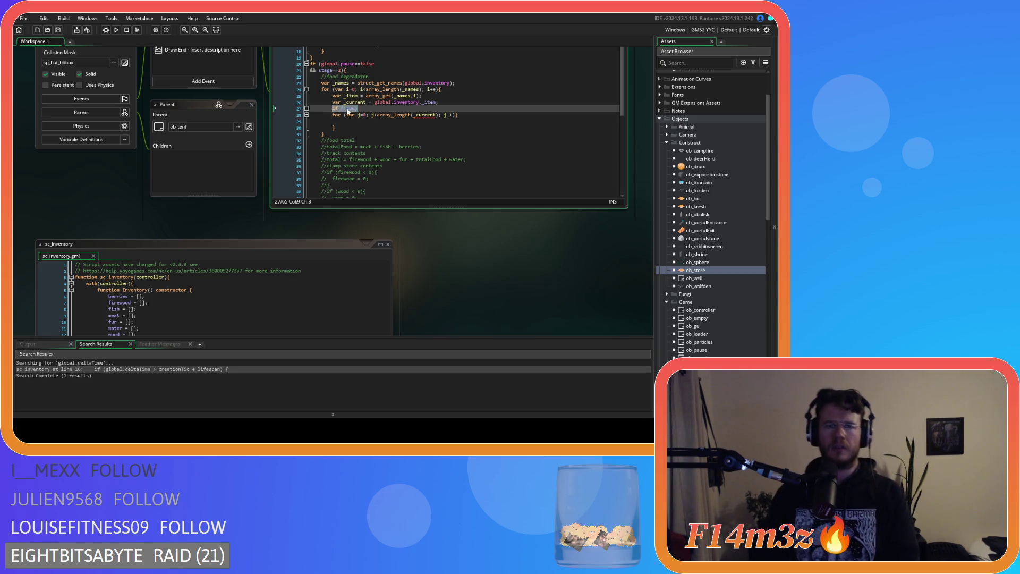
{"action": "type", "text": "if ("}
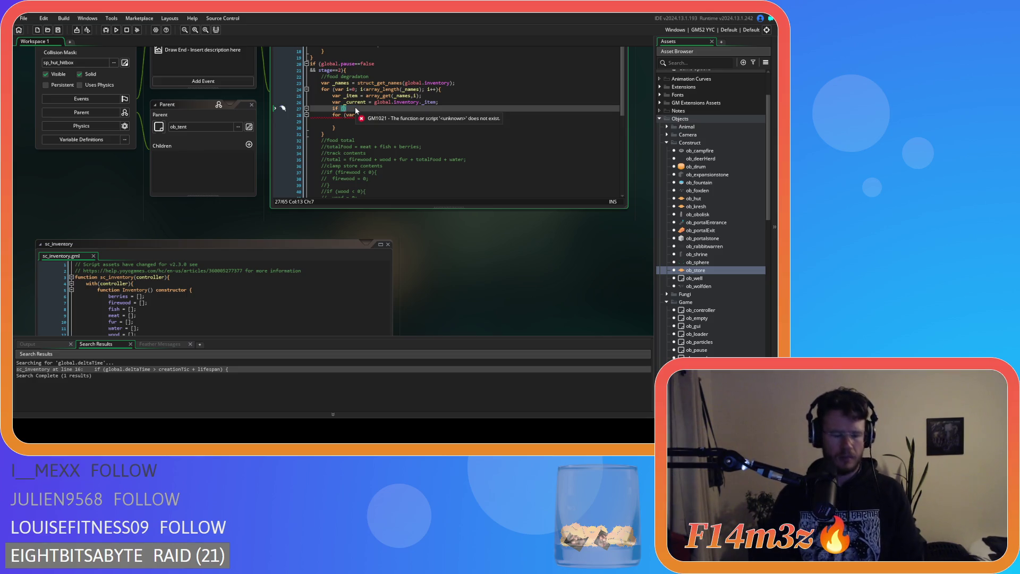
{"action": "key", "text": "BackSpace"}
{"action": "key", "text": "BackSpace"}
{"action": "key", "text": "BackSpace"}
Write if (_item.perishable==true) on a new line above the _current assignment.
{"action": "key", "text": "Up"}
{"action": "key", "text": "End"}
{"action": "key", "text": "Return"}
{"action": "type", "text": "if (_cuu"}
{"action": "double_click", "coordinate": [350, 101]}
{"action": "type", "text": "_item"}
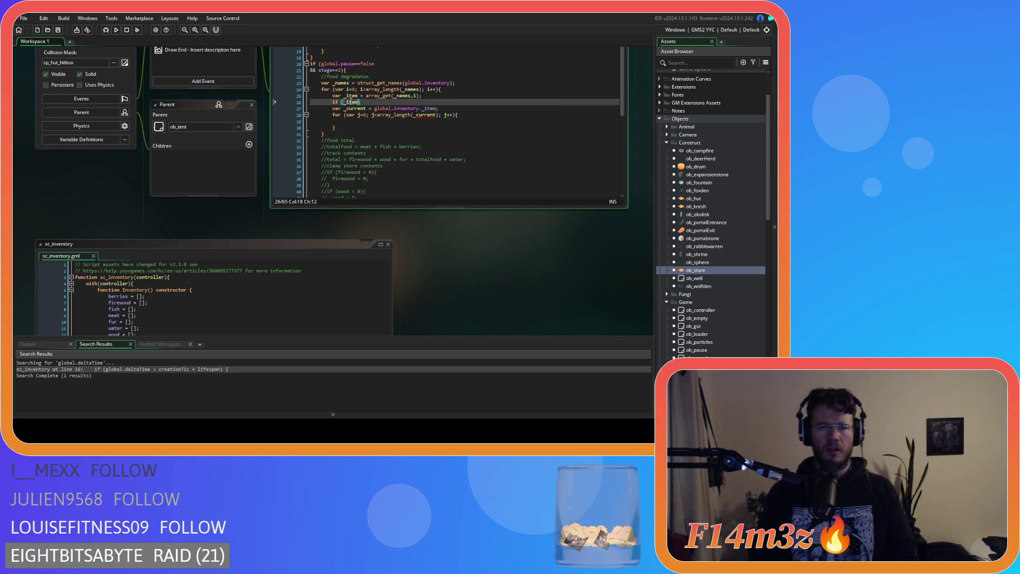
{"action": "type", "text": ".oerushablke"}
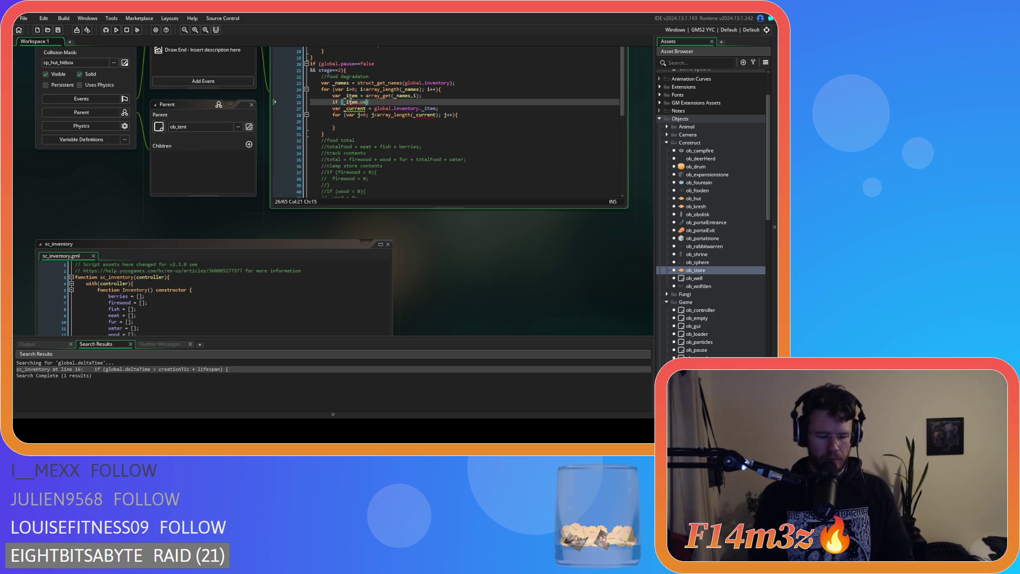
{"action": "key", "text": "BackSpace"}
{"action": "key", "text": "BackSpace"}
{"action": "key", "text": "BackSpace"}
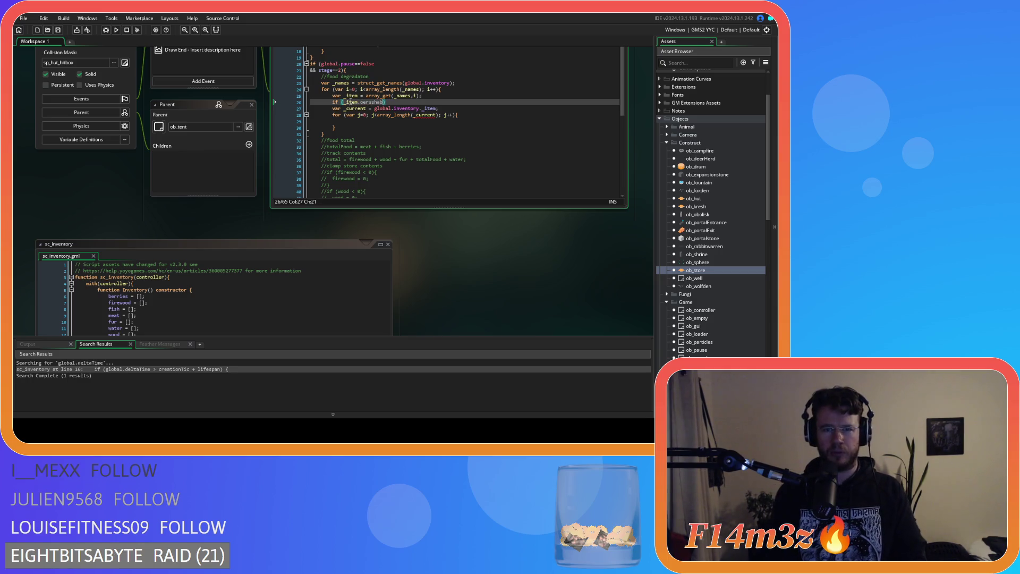
{"action": "key", "text": "BackSpace"}
{"action": "type", "text": "perish"}
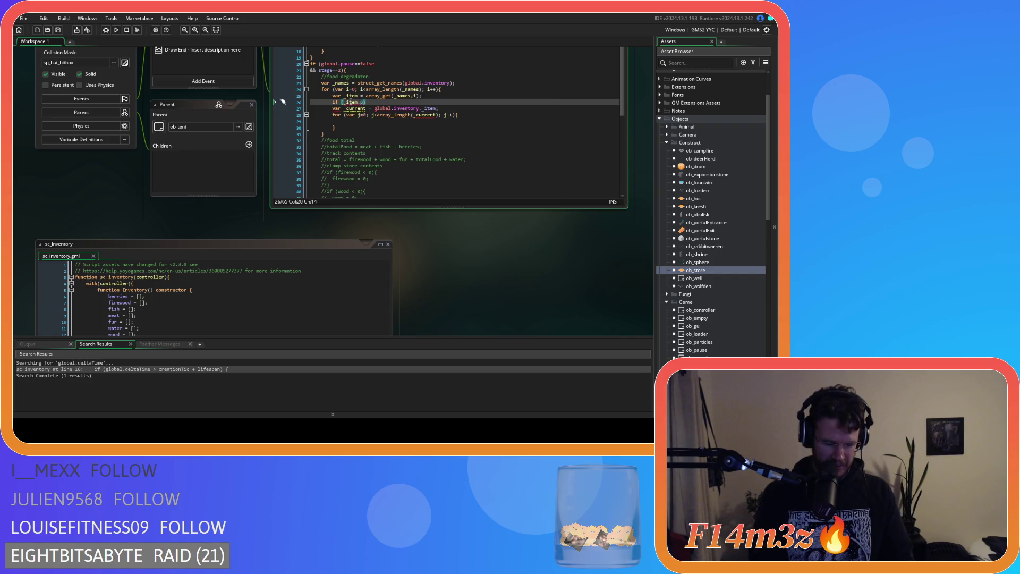
{"action": "type", "text": "able"}
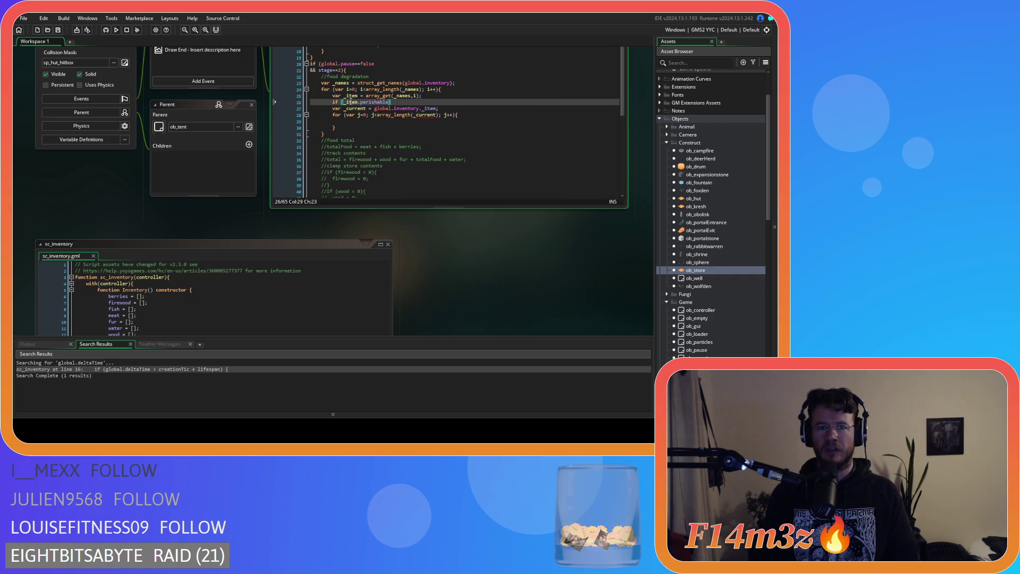
{"action": "type", "text": "==true"}
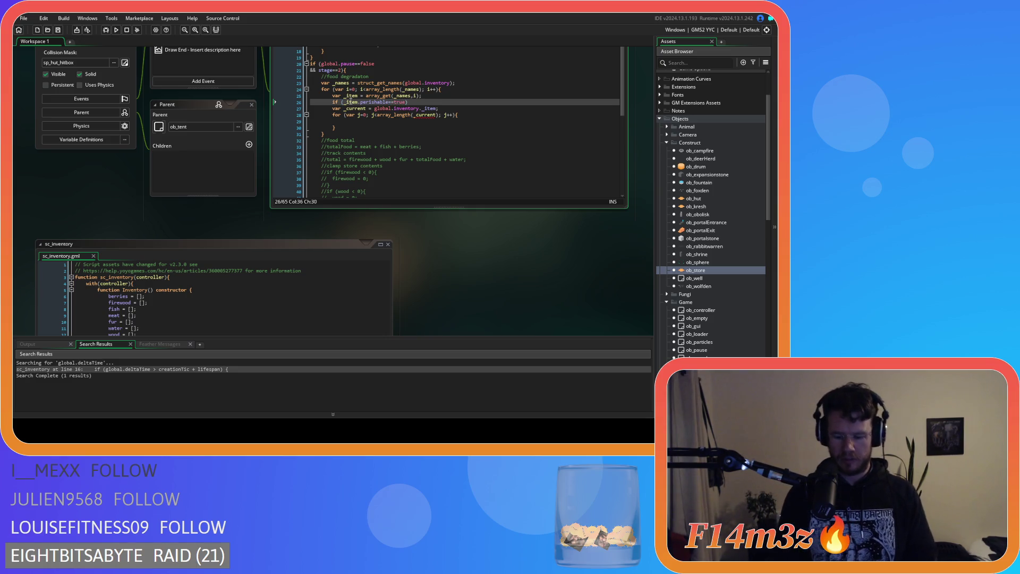
Indent the _current lookup and inner loop under the check and add its closing brace line.
{"action": "left_click_drag", "start_coordinate": [357, 130], "coordinate": [333, 109]}
{"action": "key", "text": "Tab"}
{"action": "left_click", "coordinate": [359, 128]}
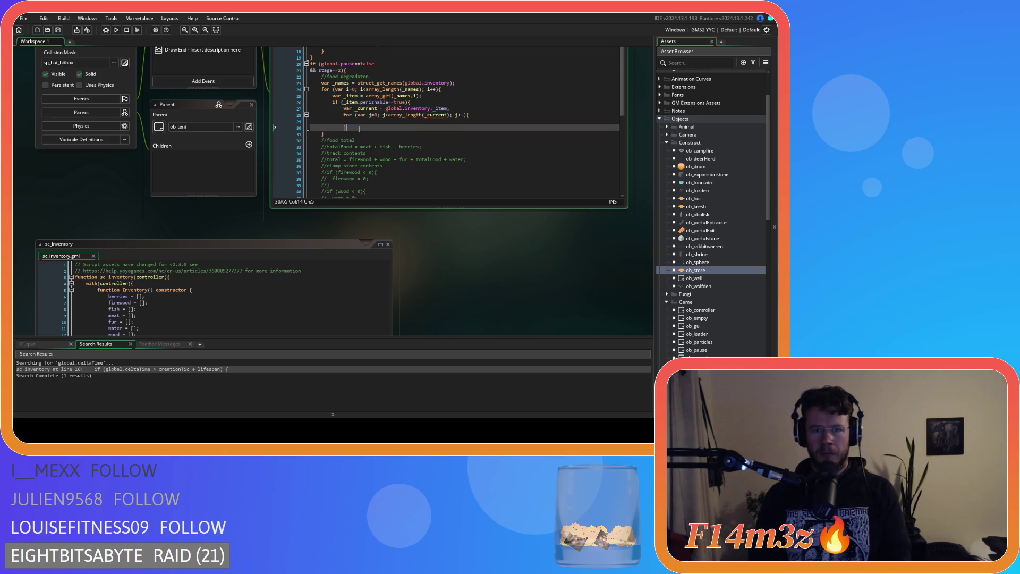
{"action": "key", "text": "Return"}
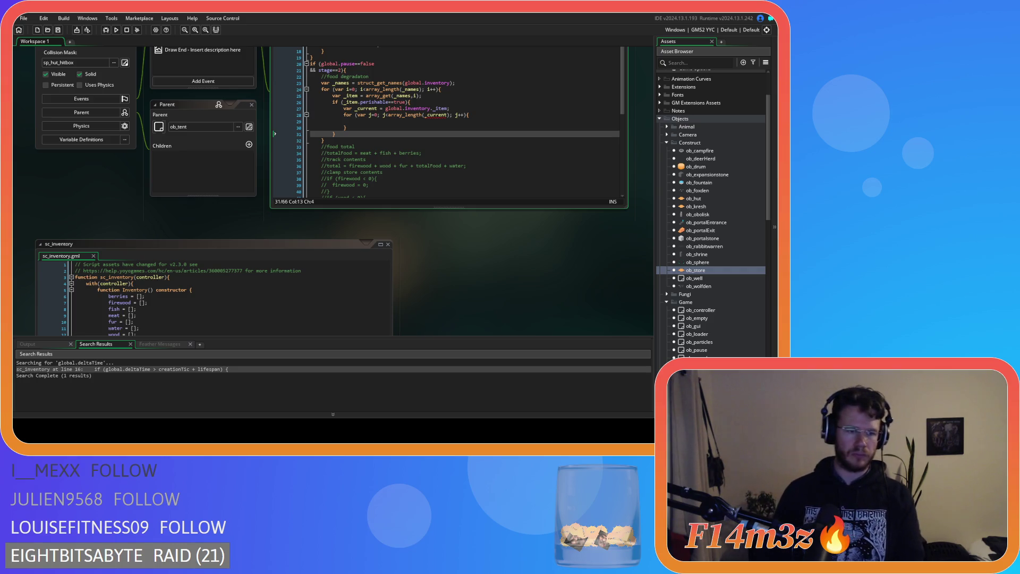
{"action": "type", "text": "}"}
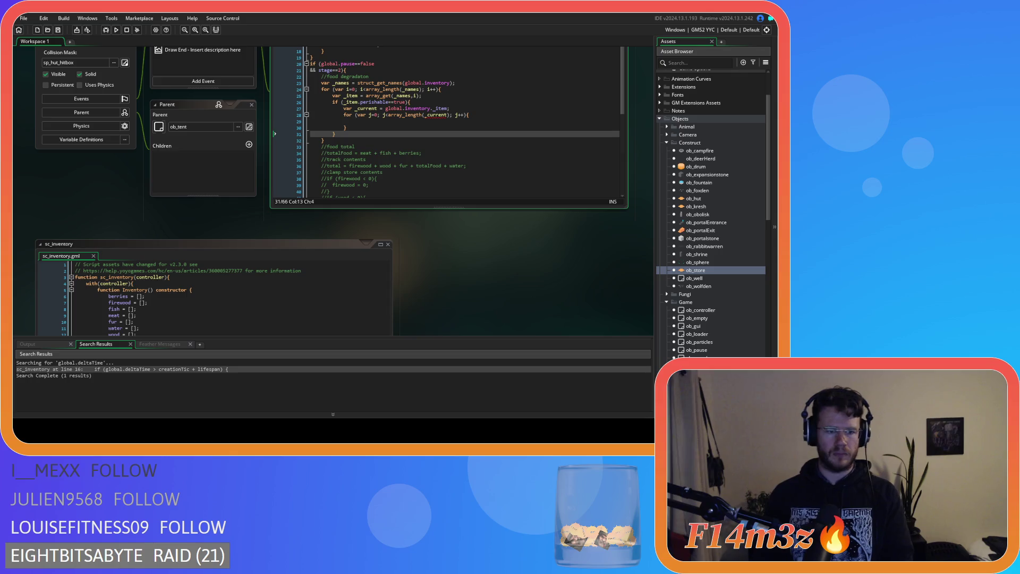
{"action": "left_click", "coordinate": [388, 166]}
{"action": "scroll", "coordinate": [449, 194], "scroll_direction": "up", "scroll_amount": 2}
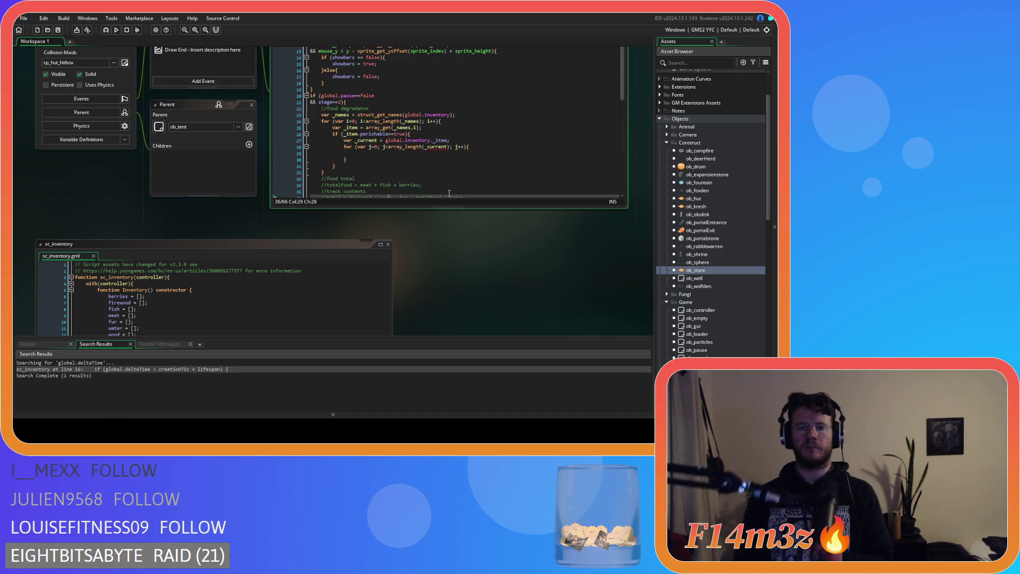
{"action": "left_click", "coordinate": [425, 146]}
{"action": "left_click", "coordinate": [443, 137]}
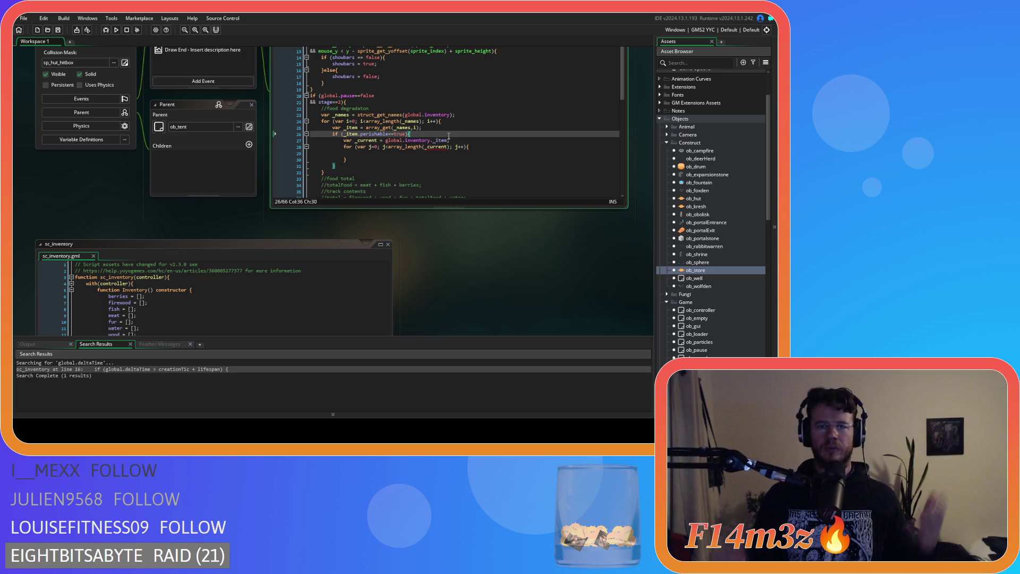
{"action": "left_click", "coordinate": [423, 154]}
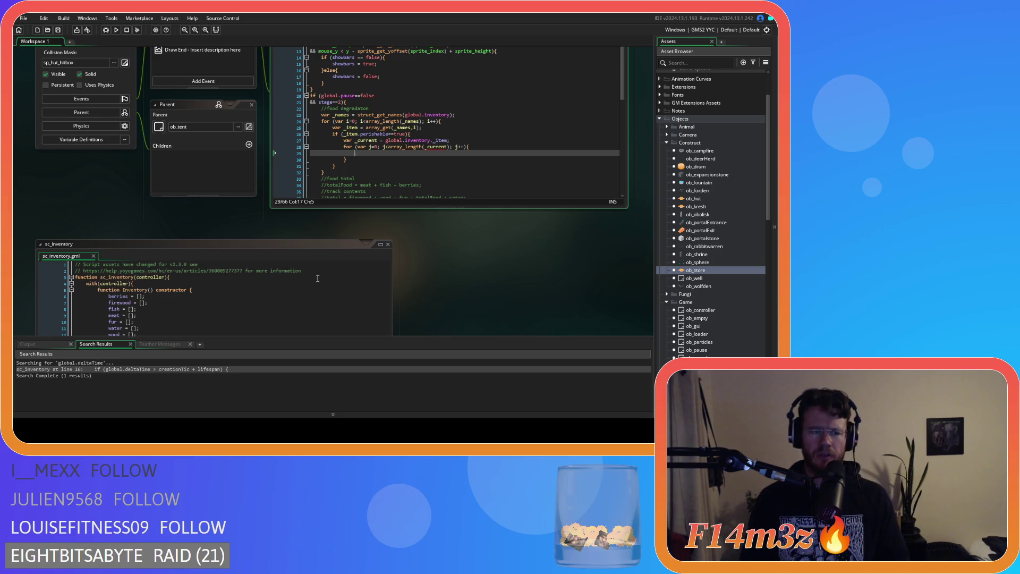
{"action": "scroll", "coordinate": [317, 278], "scroll_direction": "down", "scroll_amount": 2}
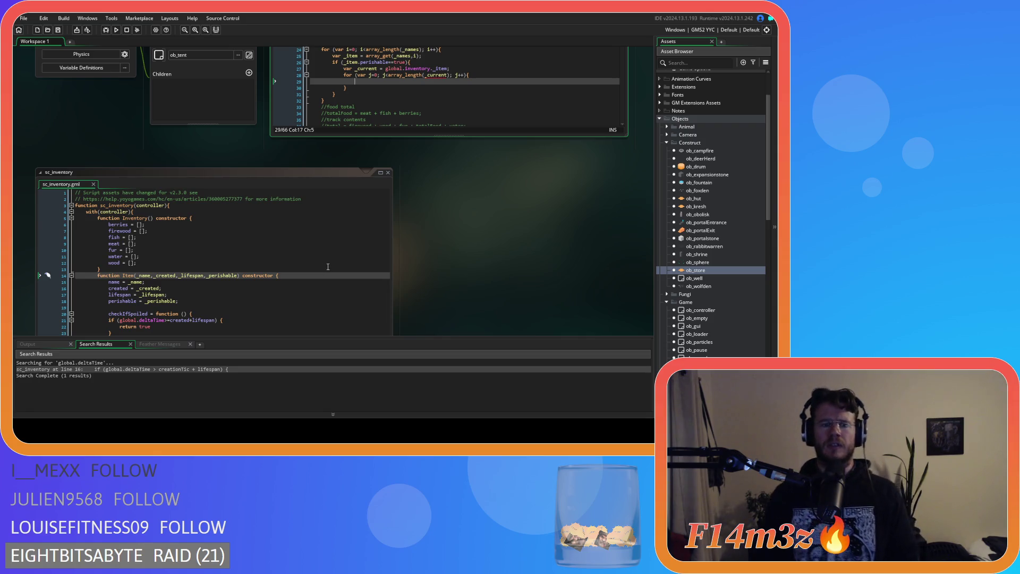
{"action": "scroll", "coordinate": [440, 251], "scroll_direction": "up", "scroll_amount": 1}
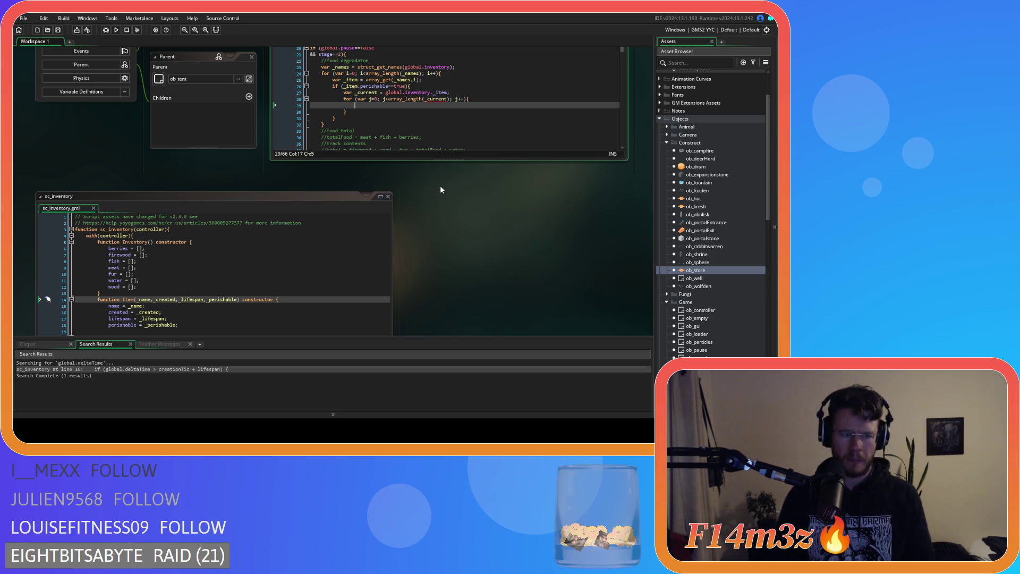
{"action": "scroll", "coordinate": [440, 187], "scroll_direction": "down", "scroll_amount": 3}
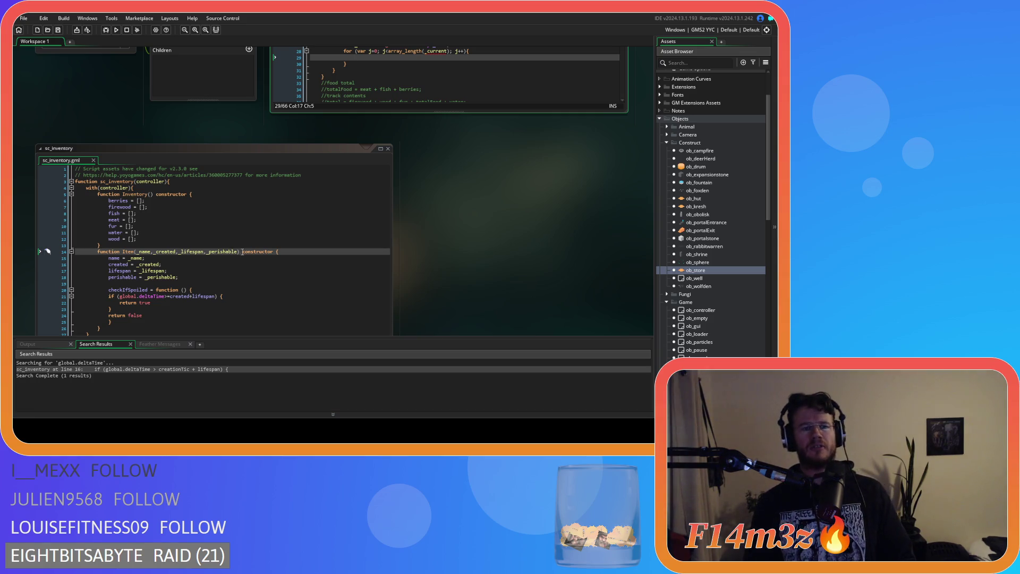
{"action": "scroll", "coordinate": [454, 237], "scroll_direction": "up", "scroll_amount": 5}
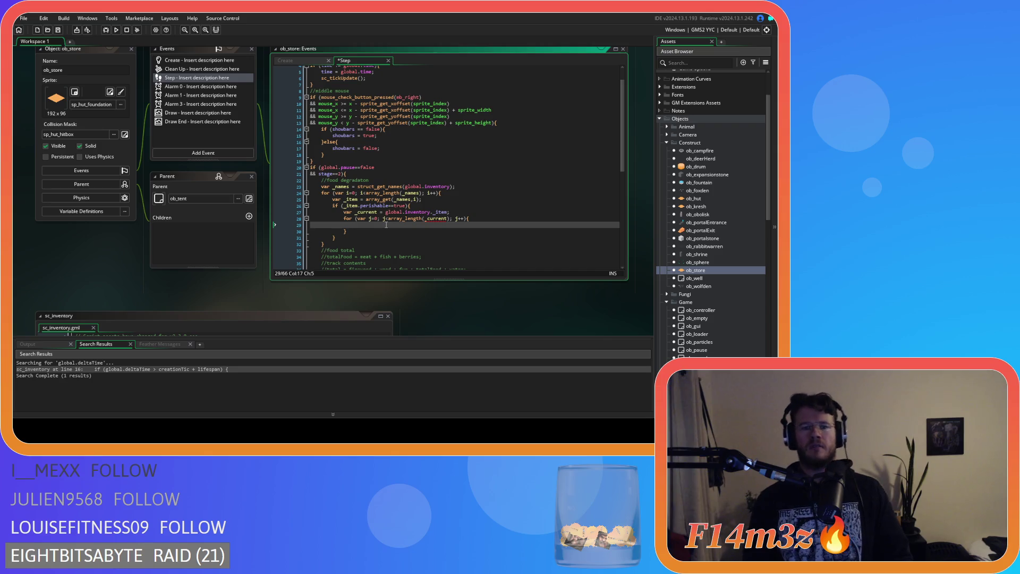
Write array_get(_current,j).checkIfSpoiled; in the inner loop body, checking the method name in sc_inventory.
{"action": "type", "text": "array_"}
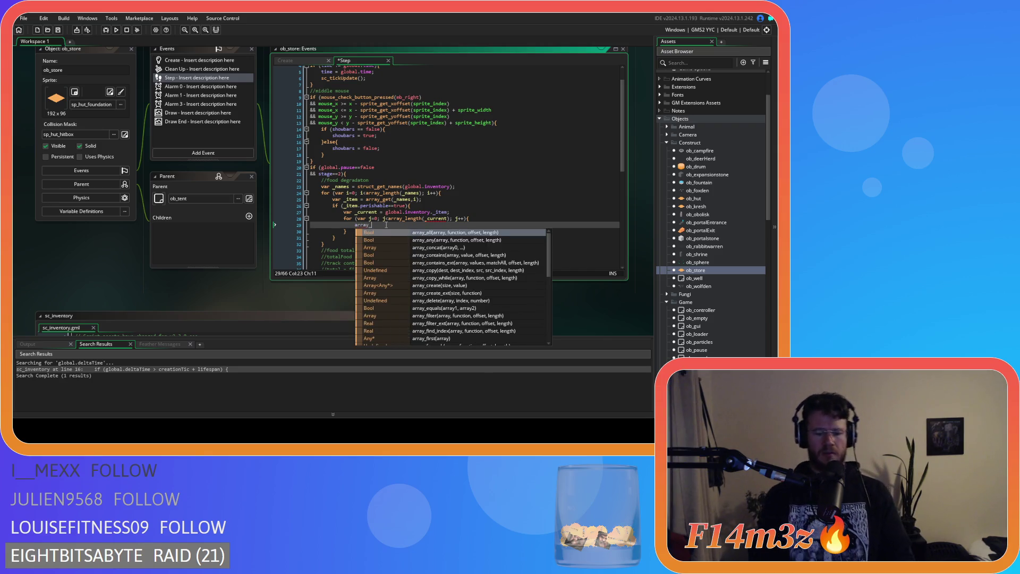
{"action": "type", "text": "get("}
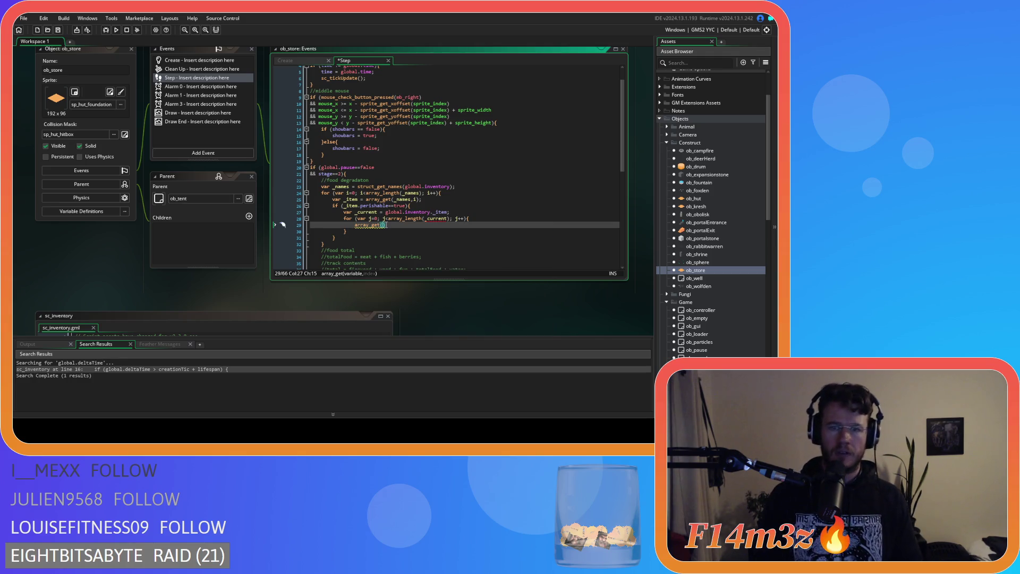
{"action": "type", "text": "_current"}
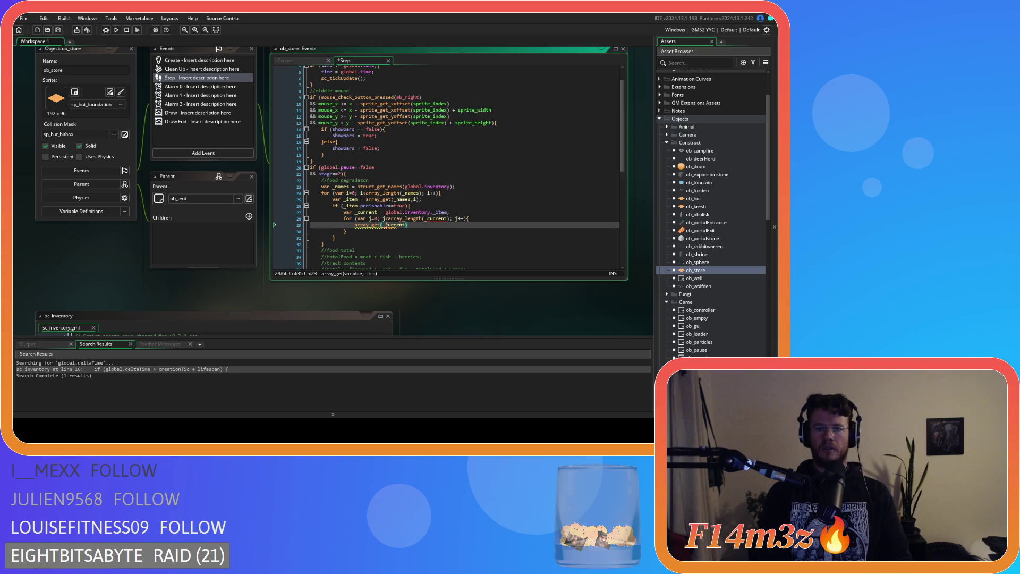
{"action": "type", "text": ",j)."}
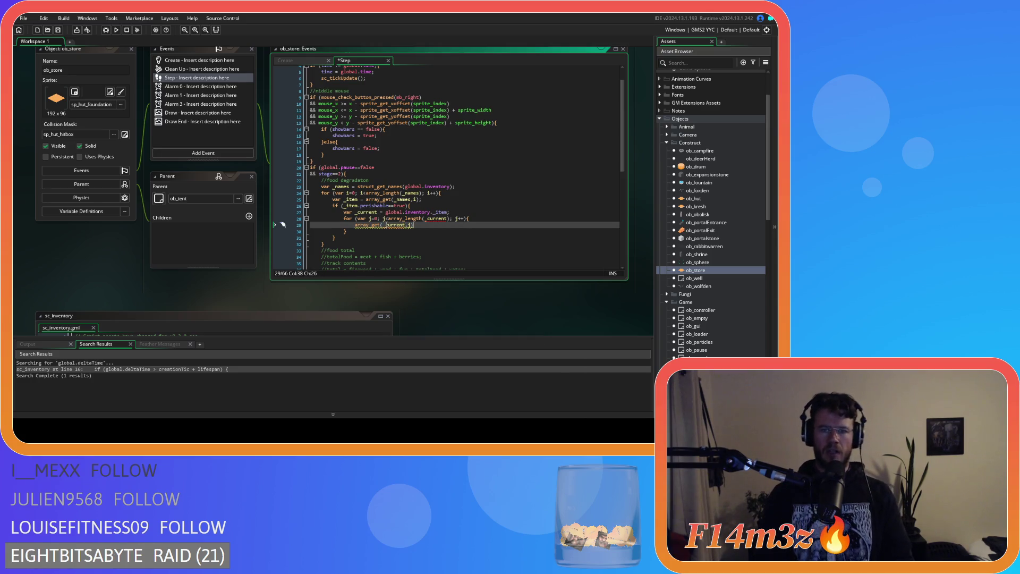
{"action": "type", "text": "check"}
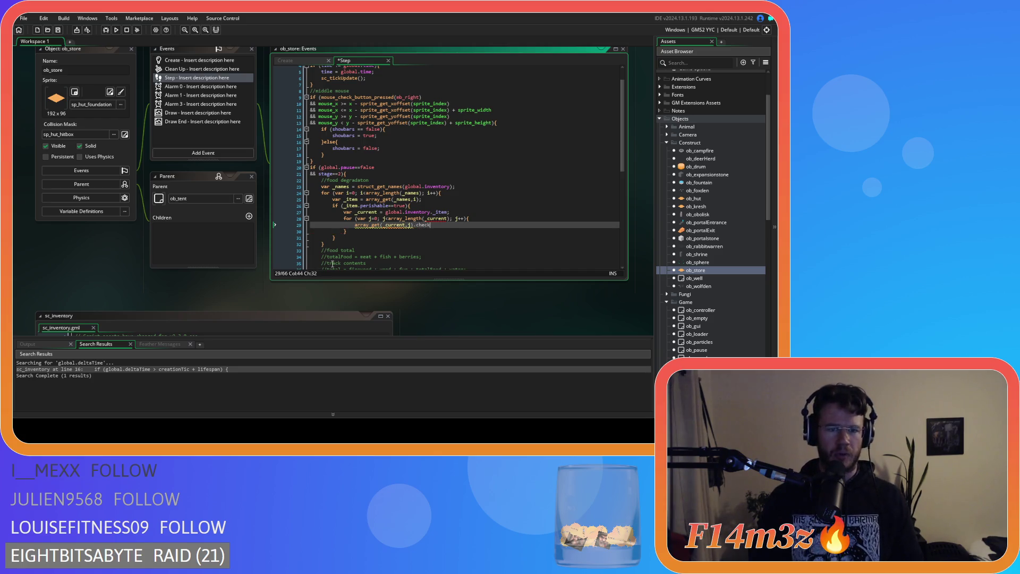
{"action": "scroll", "coordinate": [202, 276], "scroll_direction": "down", "scroll_amount": 5}
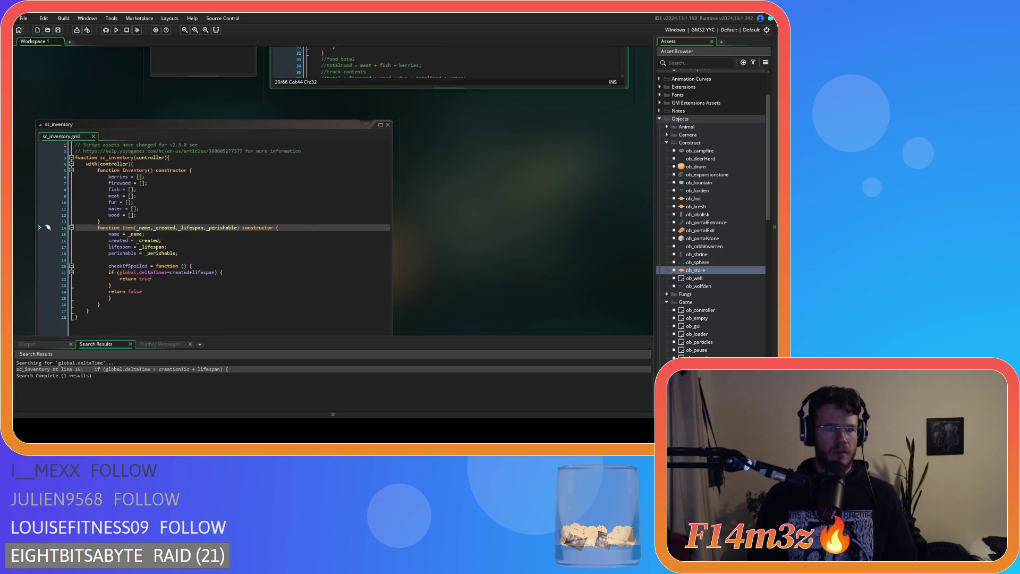
{"action": "double_click", "coordinate": [128, 266]}
{"action": "scroll", "coordinate": [471, 274], "scroll_direction": "up", "scroll_amount": 4}
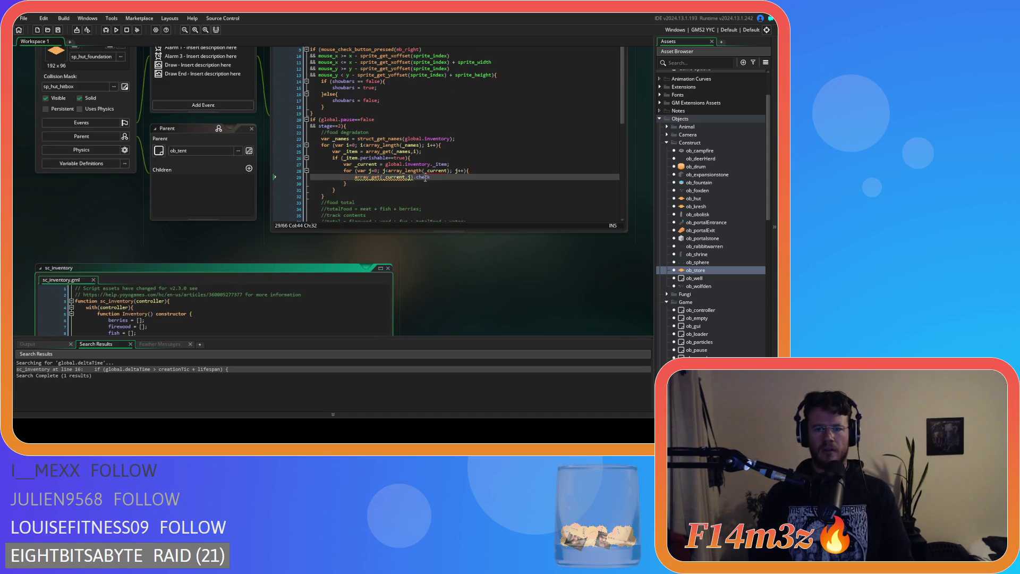
{"action": "left_click", "coordinate": [425, 178]}
{"action": "type", "text": "IfSpoiled;"}
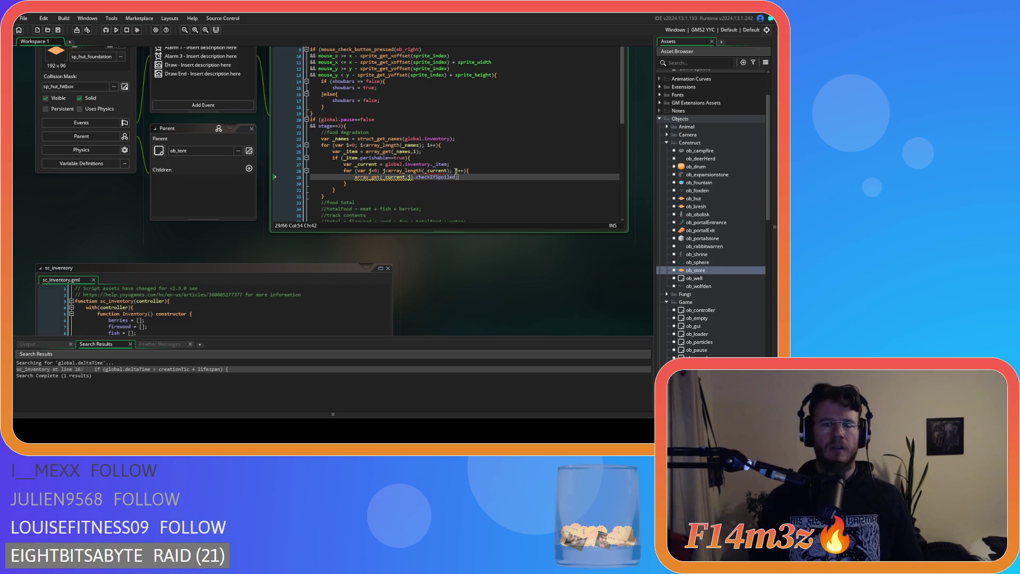
Insert an empty if (){ before the spoilage call, pushing the call onto its own line.
{"action": "scroll", "coordinate": [476, 296], "scroll_direction": "down", "scroll_amount": 4}
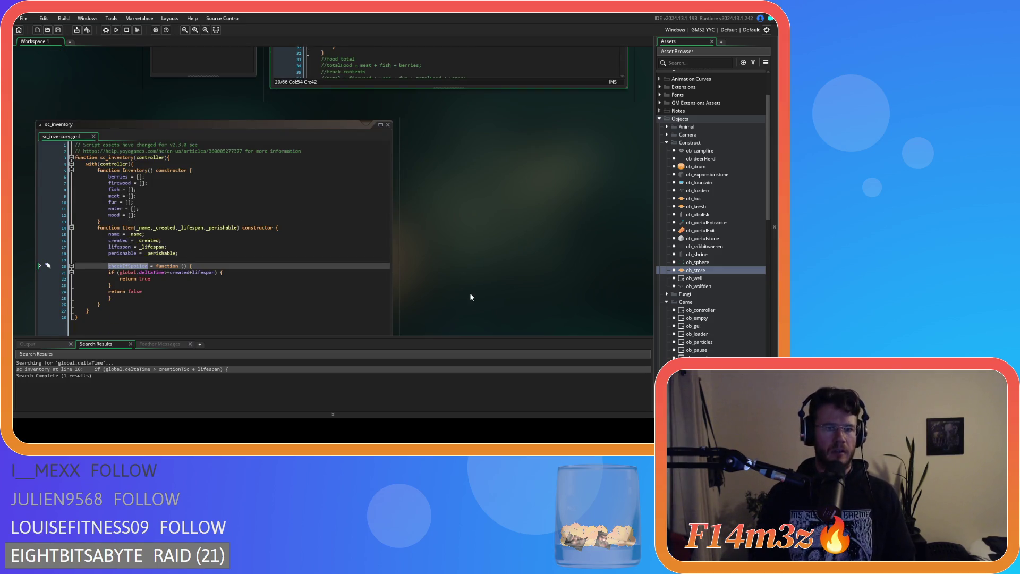
{"action": "scroll", "coordinate": [471, 292], "scroll_direction": "up", "scroll_amount": 3}
{"action": "key", "text": "Home"}
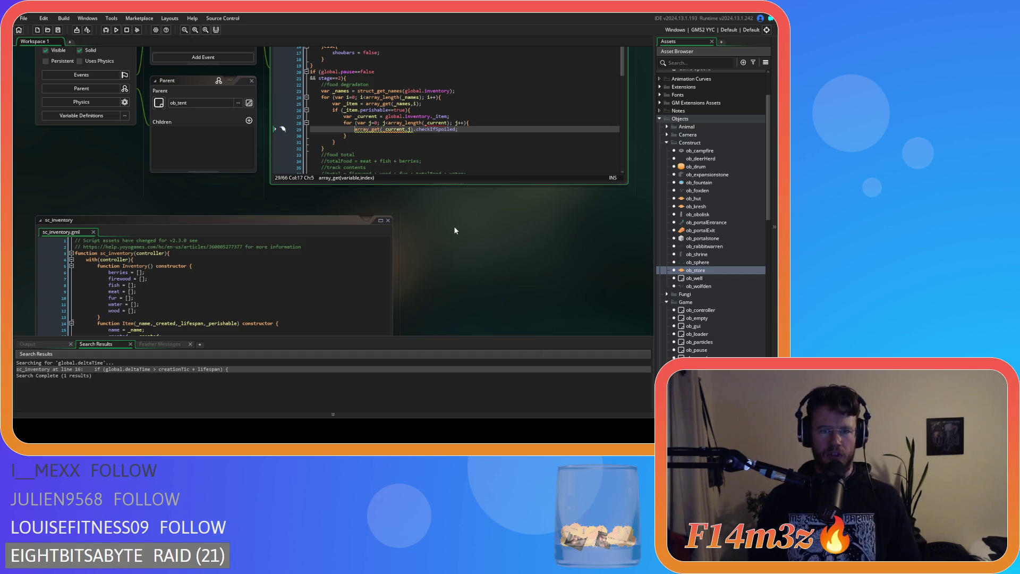
{"action": "type", "text": "if "}
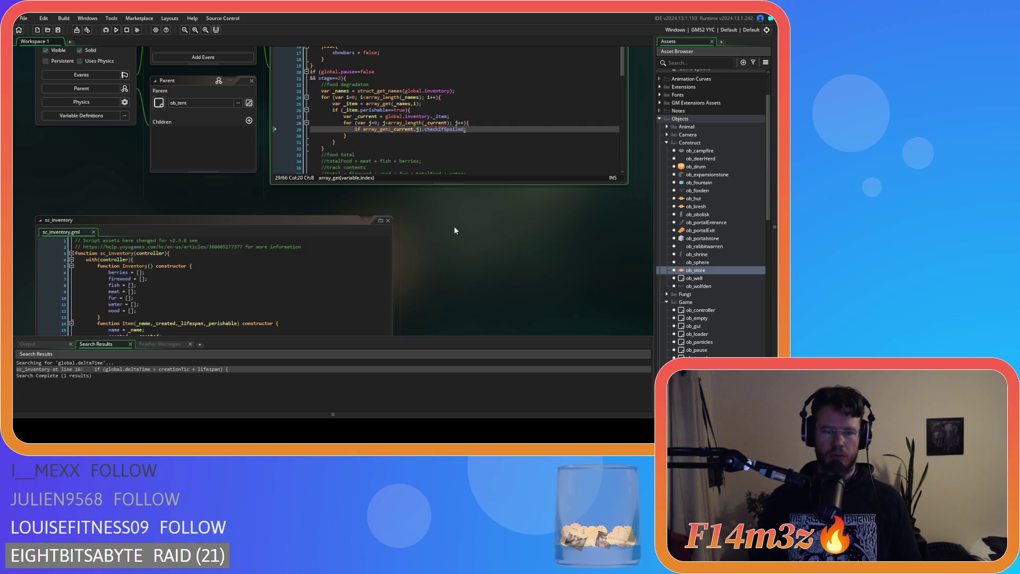
{"action": "type", "text": "()"}
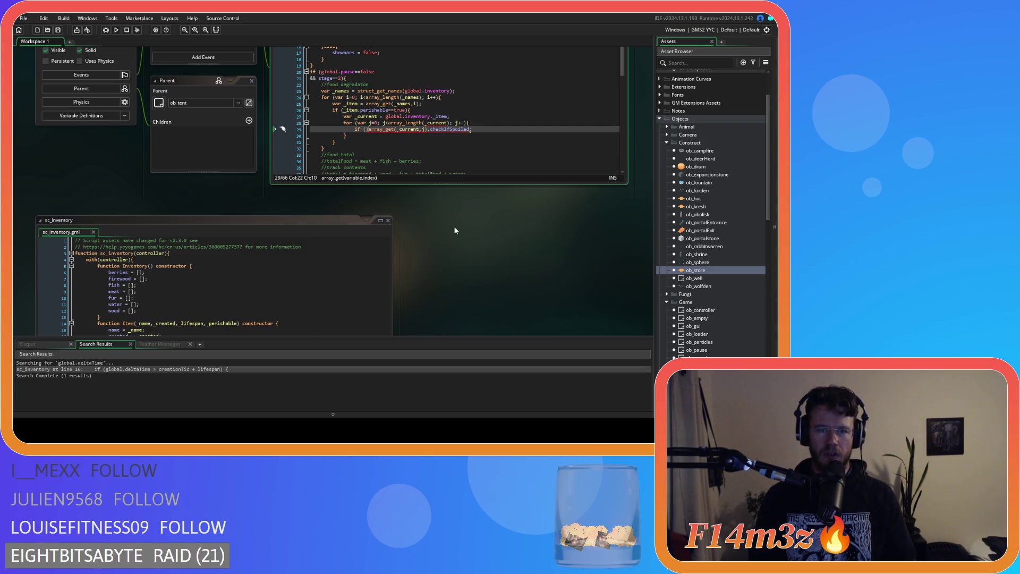
{"action": "key", "text": "Right"}
{"action": "type", "text": "{"}
{"action": "key", "text": "Return"}
{"action": "key", "text": "Return"}
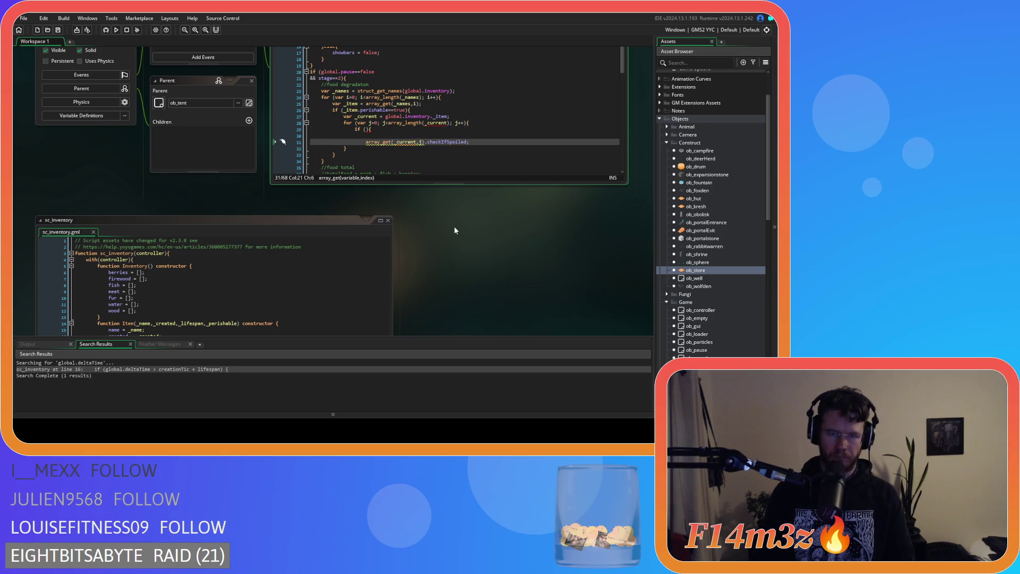
Move the checkIfSpoiled call into the if condition and append ==true.
{"action": "key", "text": "BackSpace"}
{"action": "left_click", "coordinate": [477, 135]}
{"action": "key", "text": "Return"}
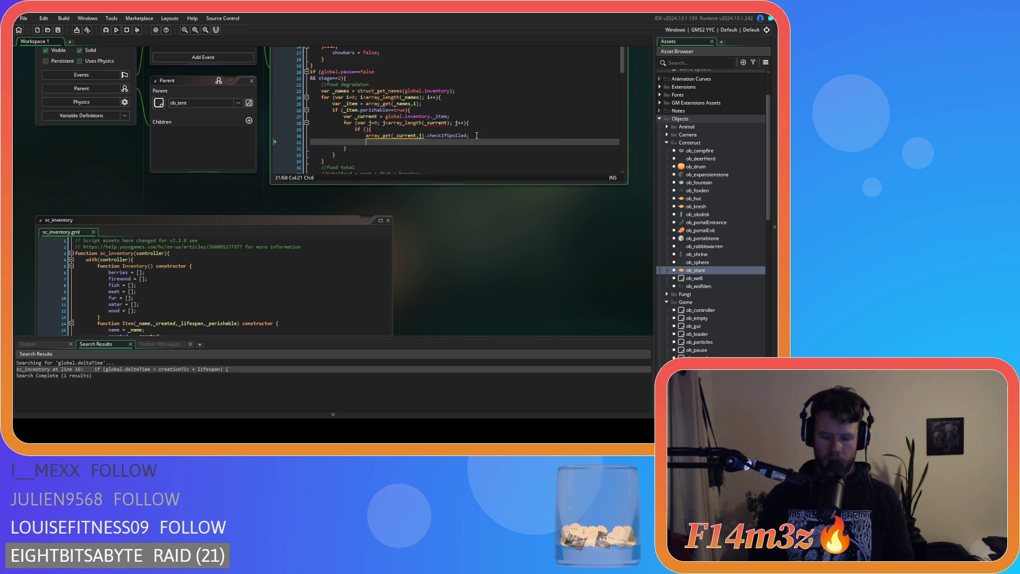
{"action": "left_click", "coordinate": [366, 129]}
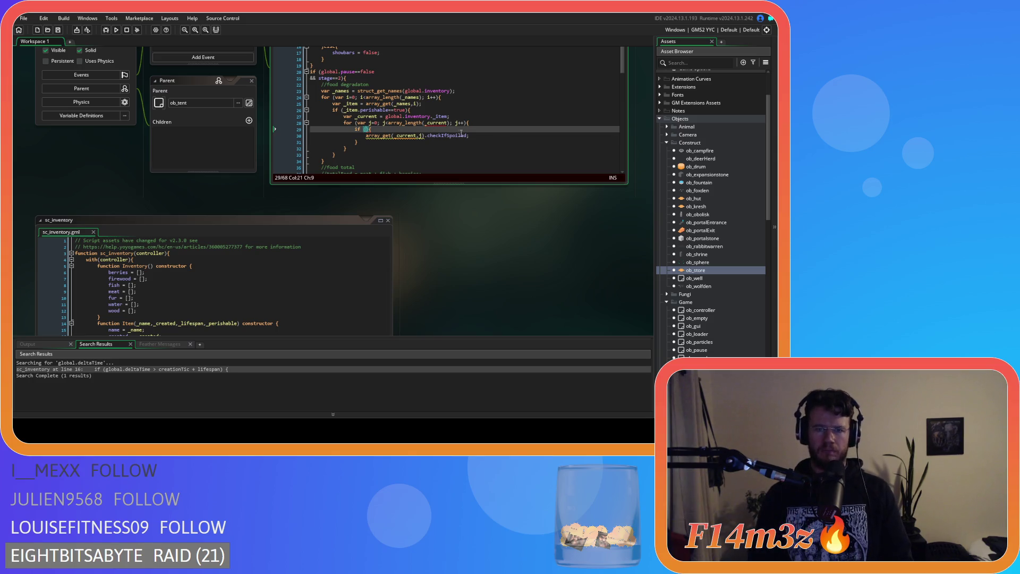
{"action": "left_click_drag", "start_coordinate": [477, 136], "coordinate": [368, 139]}
{"action": "left_click_drag", "start_coordinate": [469, 136], "coordinate": [375, 142]}
{"action": "key", "text": "ctrl+x"}
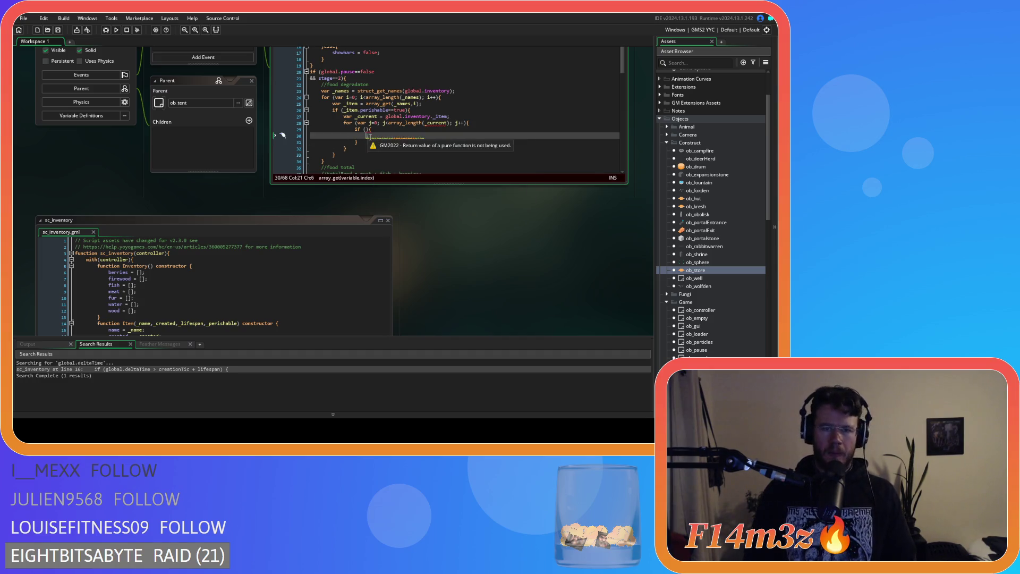
{"action": "left_click", "coordinate": [368, 129]}
{"action": "key", "text": "ctrl+v"}
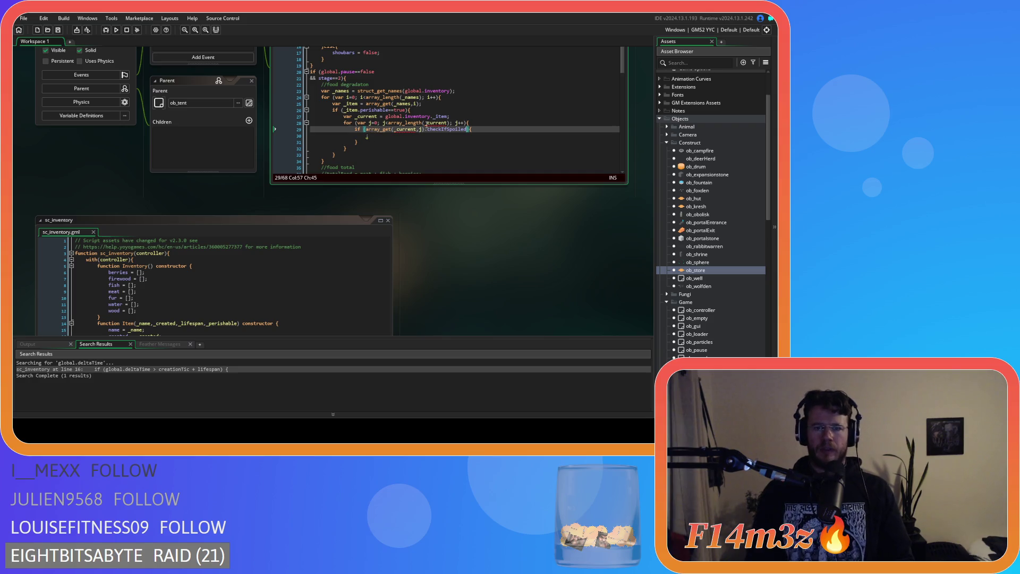
{"action": "type", "text": "==true"}
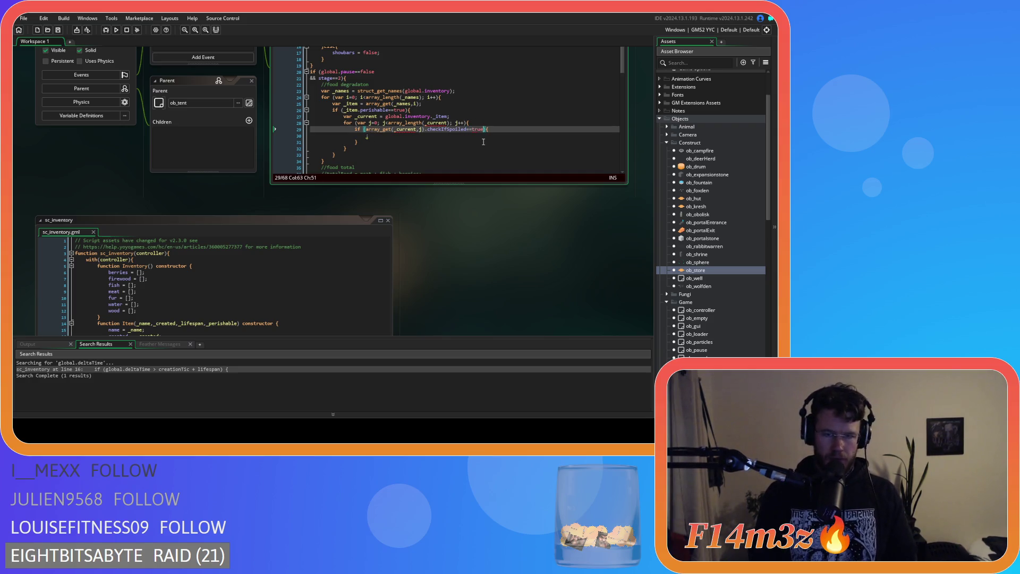
Begin typing array_d on the empty line inside the spoilage check.
{"action": "left_click", "coordinate": [382, 136]}
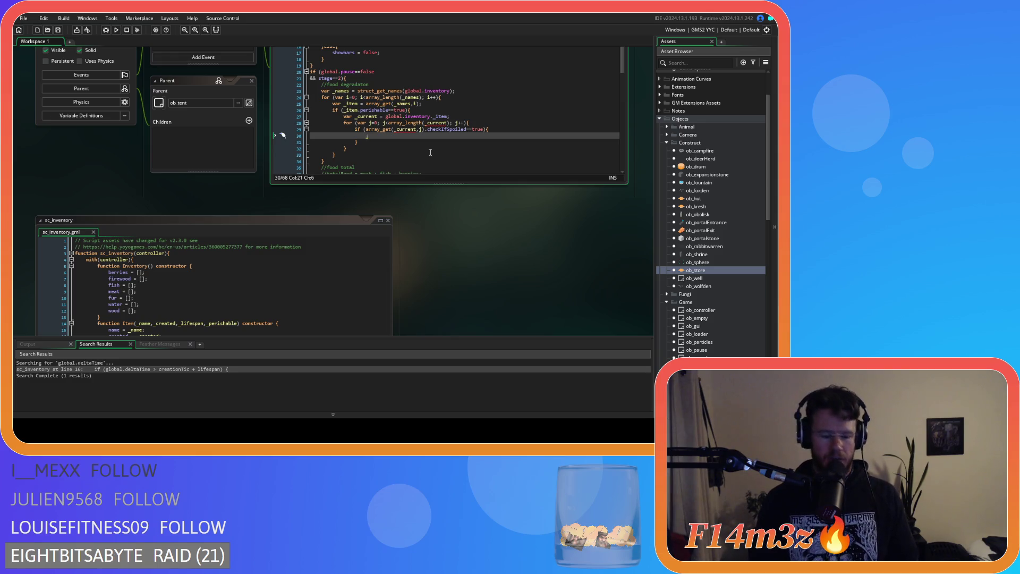
{"action": "type", "text": "instance_"}
{"action": "key", "text": "BackSpace"}
{"action": "key", "text": "BackSpace"}
{"action": "key", "text": "BackSpace"}
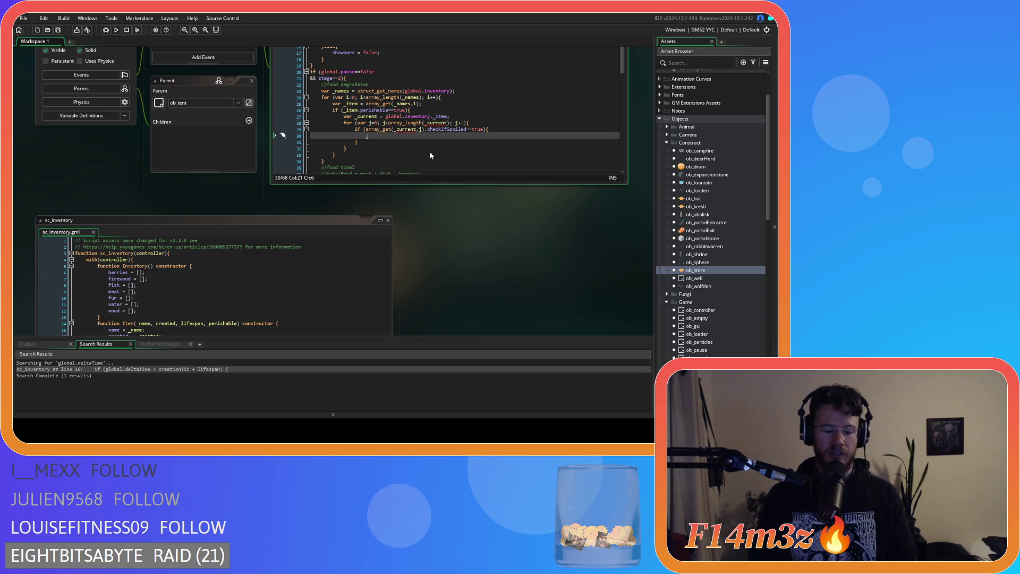
{"action": "type", "text": "array_d"}
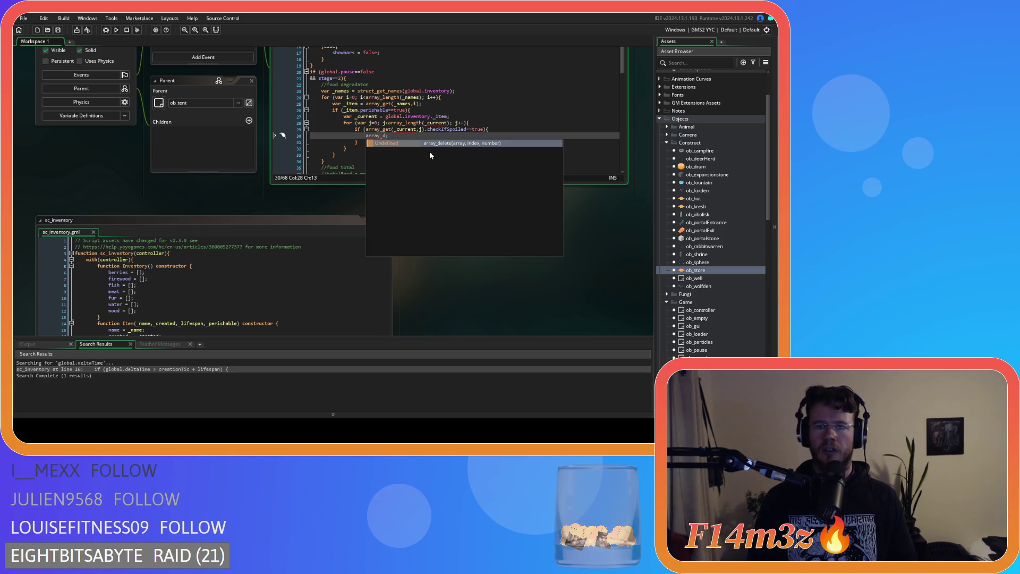
Complete the call as array_delete(_current,j,1); inside the spoilage check.
{"action": "key", "text": "Return"}
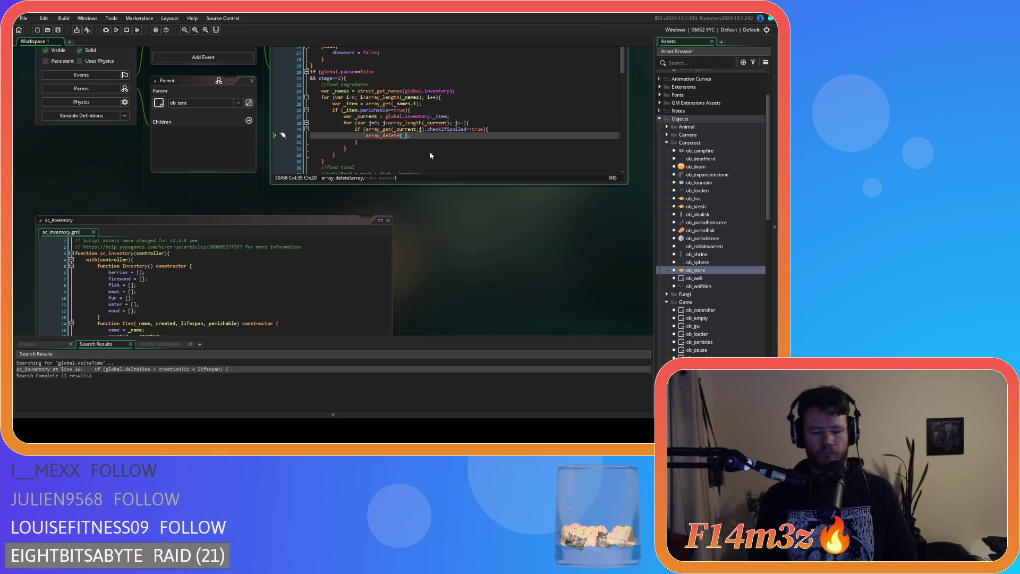
{"action": "type", "text": "_curr"}
{"action": "key", "text": "Return"}
{"action": "type", "text": ",j"}
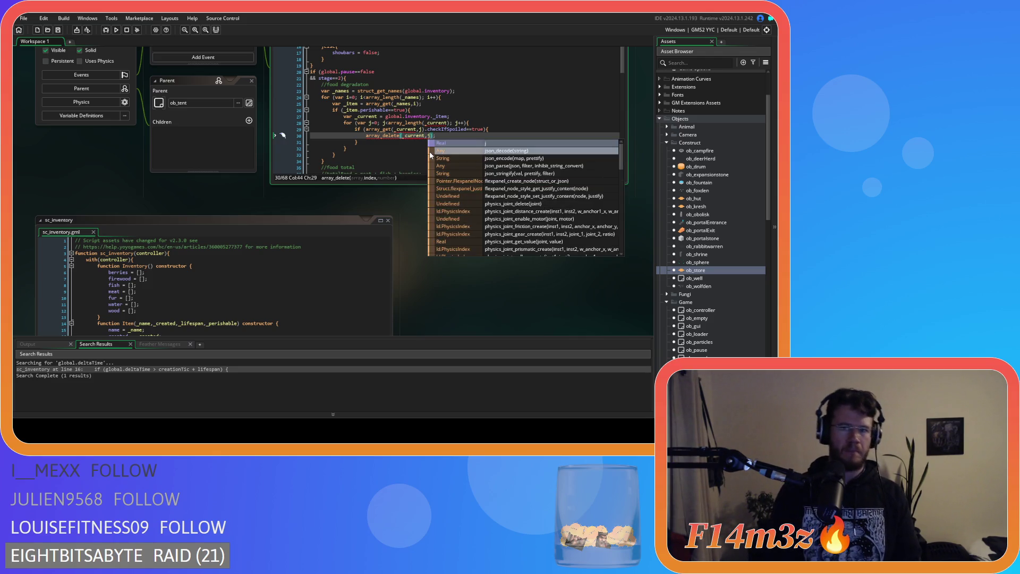
{"action": "left_click", "coordinate": [453, 130]}
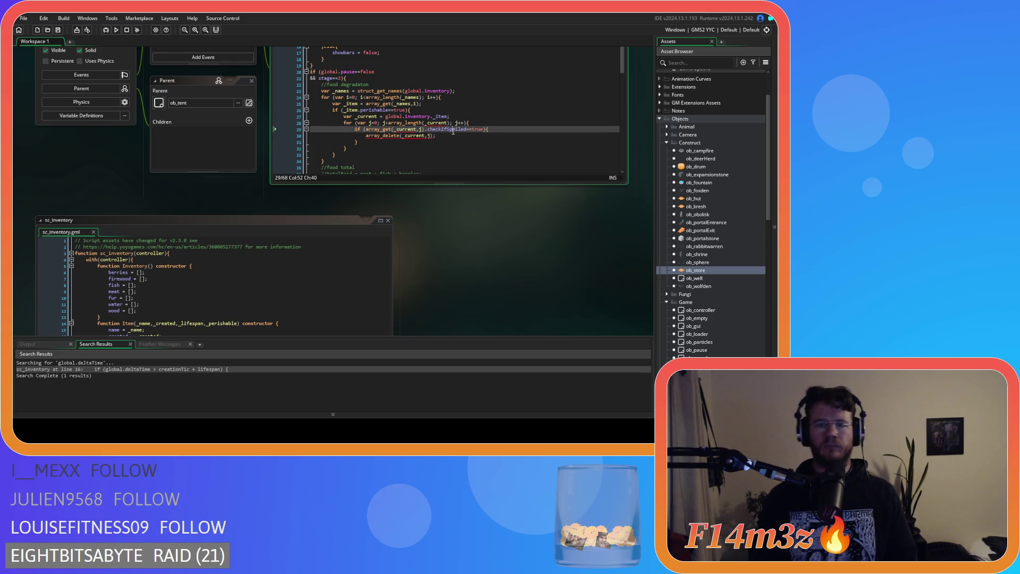
{"action": "mouse_move", "coordinate": [392, 139]}
{"action": "left_click", "coordinate": [406, 137]}
{"action": "left_click", "coordinate": [439, 135]}
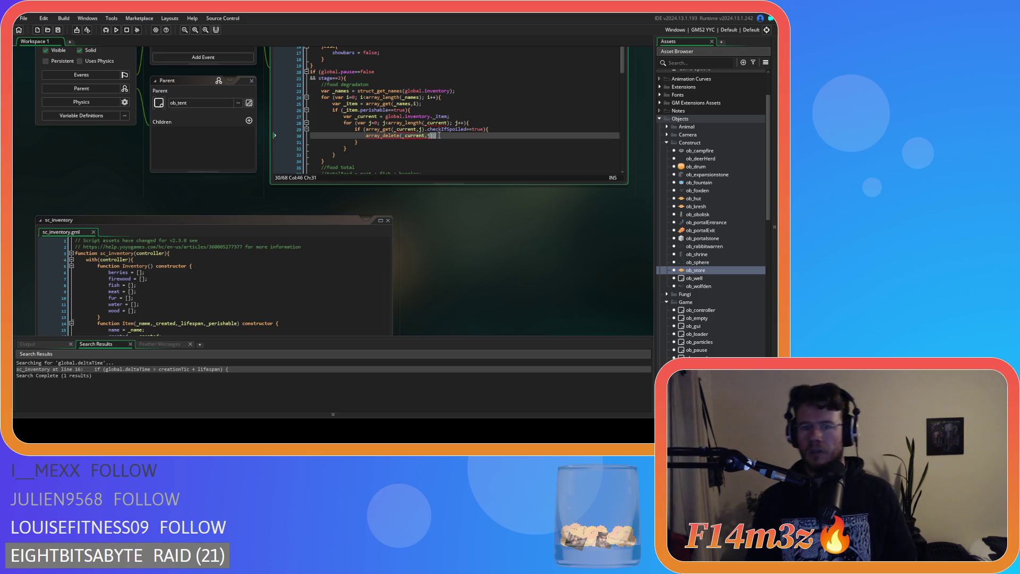
{"action": "key", "text": "Left"}
{"action": "key", "text": "Left"}
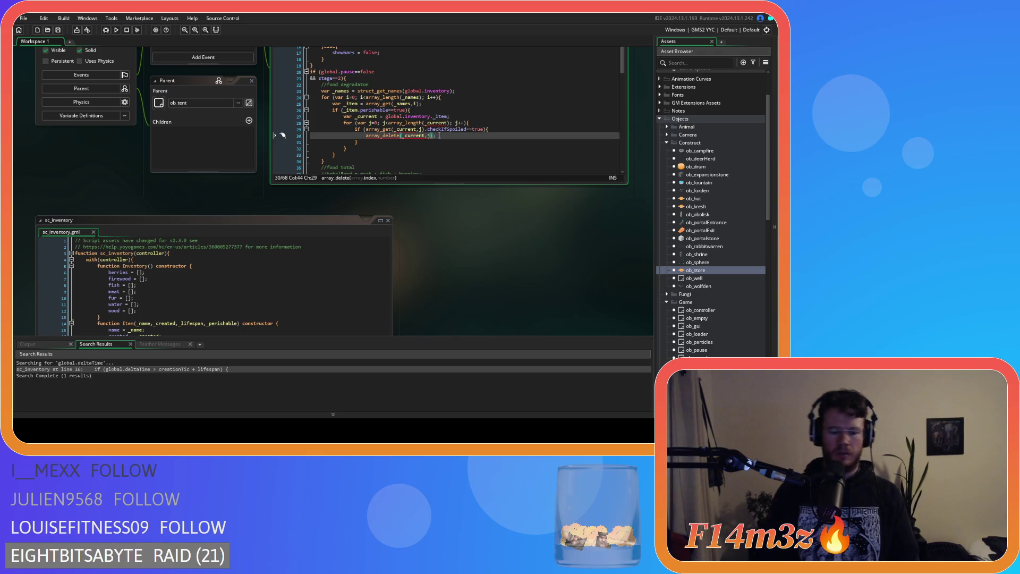
{"action": "type", "text": ",1"}
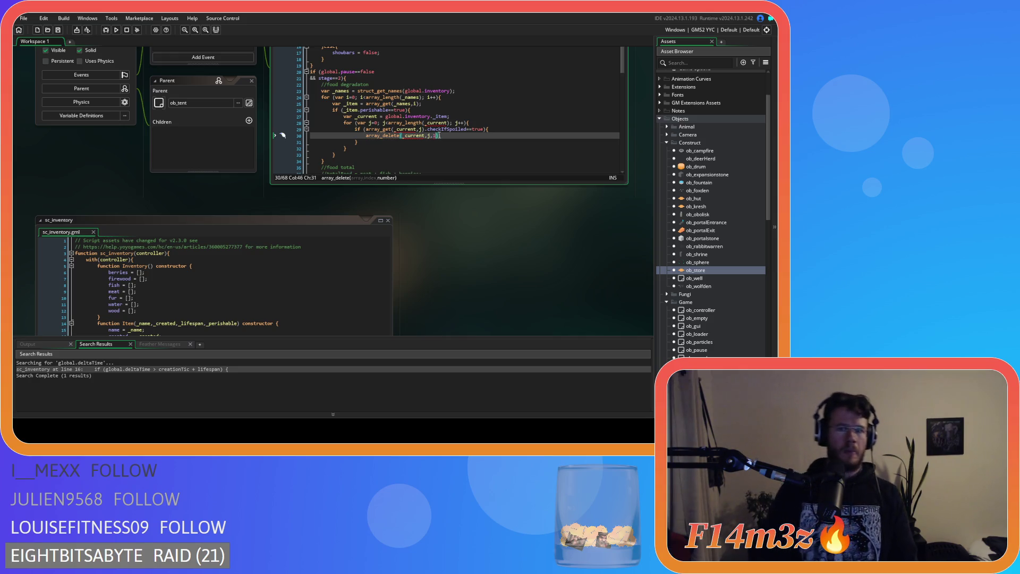
{"action": "type", "text": ");"}
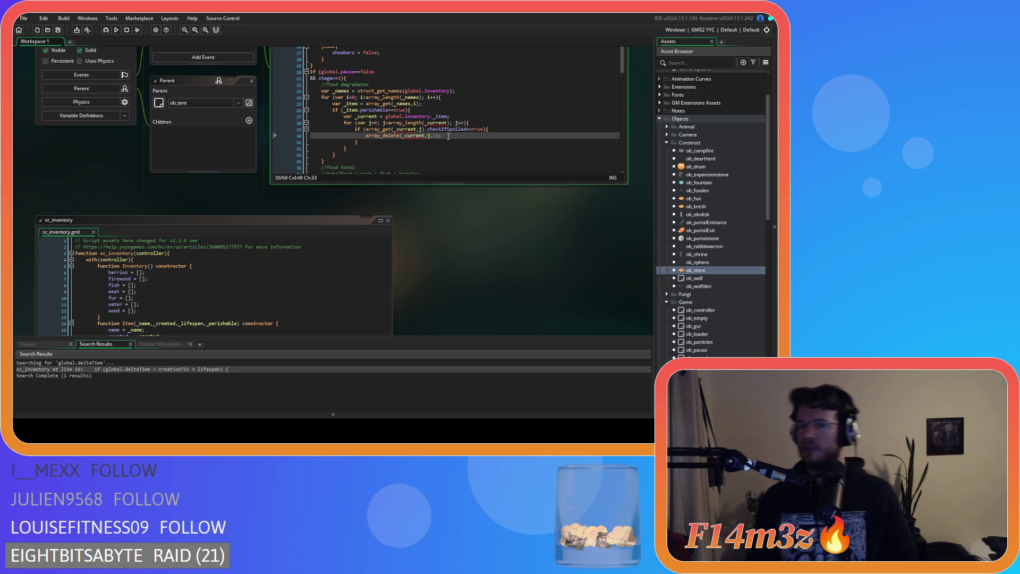
{"action": "left_click", "coordinate": [429, 109]}
{"action": "mouse_move", "coordinate": [407, 129]}
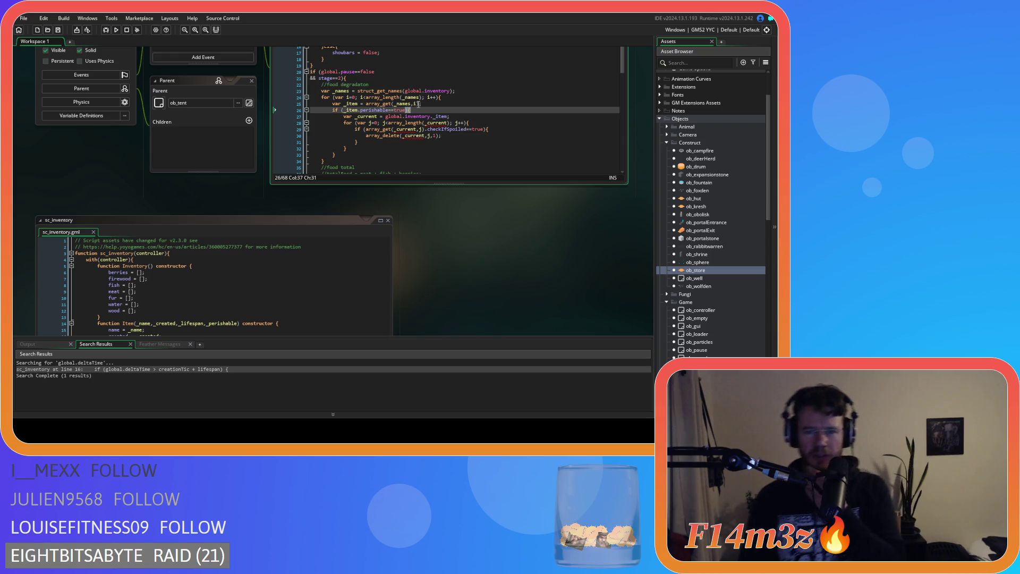
{"action": "left_click", "coordinate": [454, 116]}
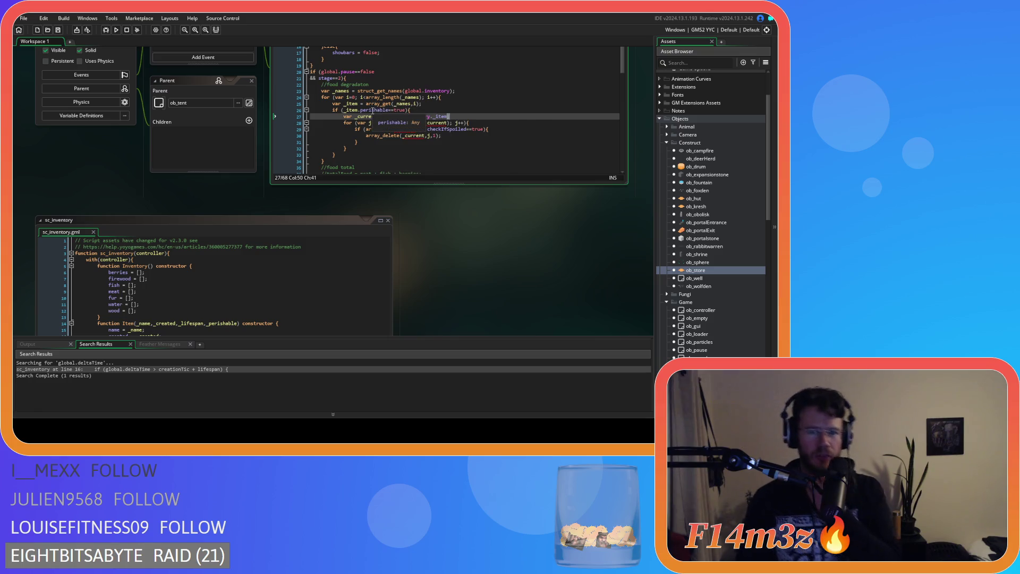
{"action": "mouse_move", "coordinate": [377, 108]}
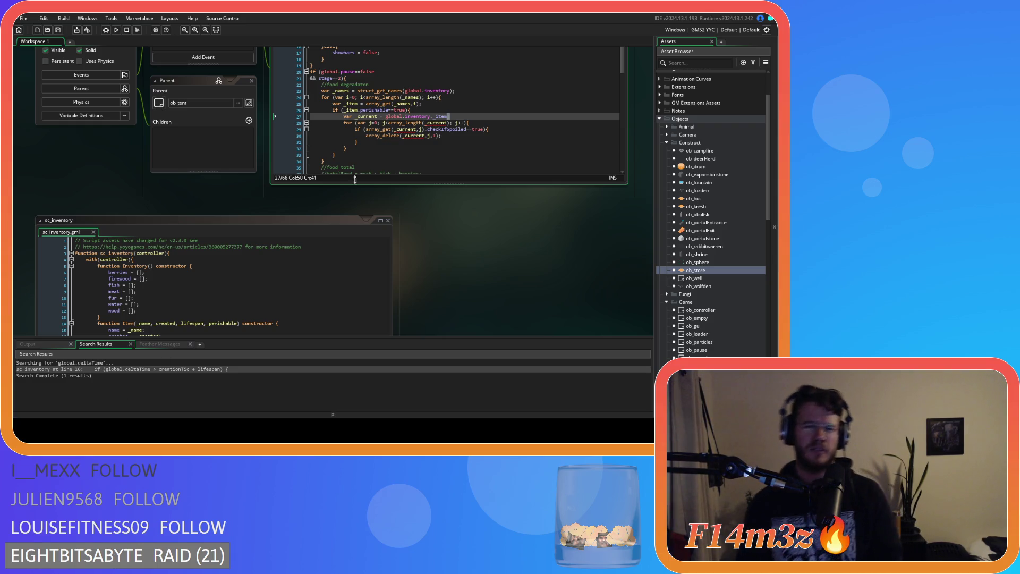
{"action": "scroll", "coordinate": [346, 189], "scroll_direction": "up", "scroll_amount": 3}
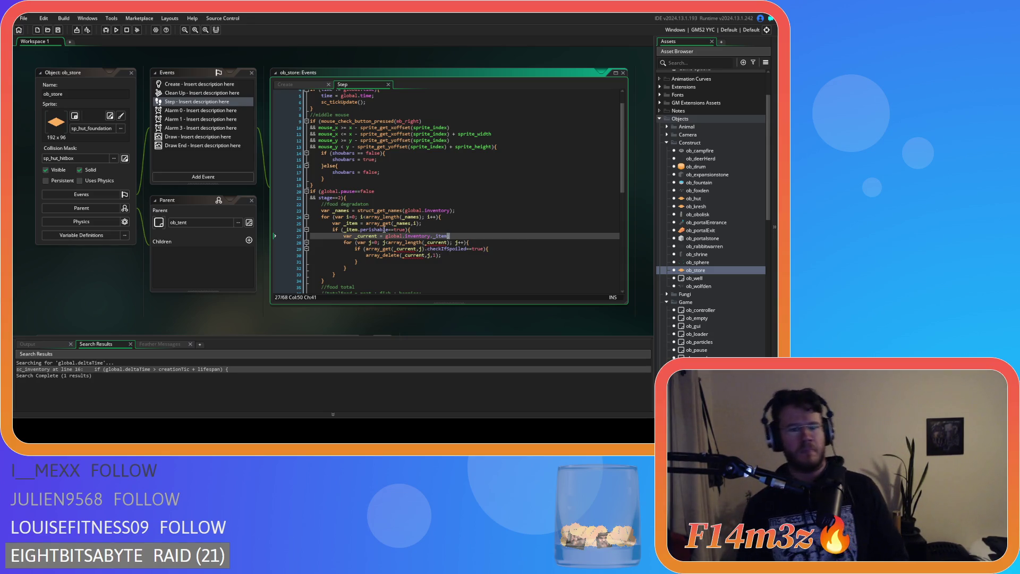
{"action": "left_click", "coordinate": [368, 223]}
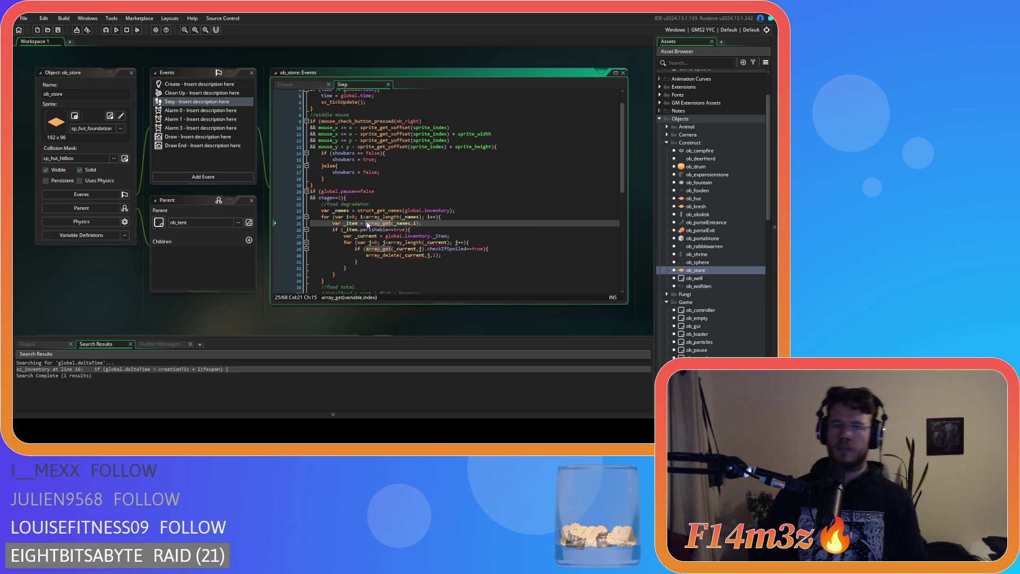
{"action": "double_click", "coordinate": [370, 223]}
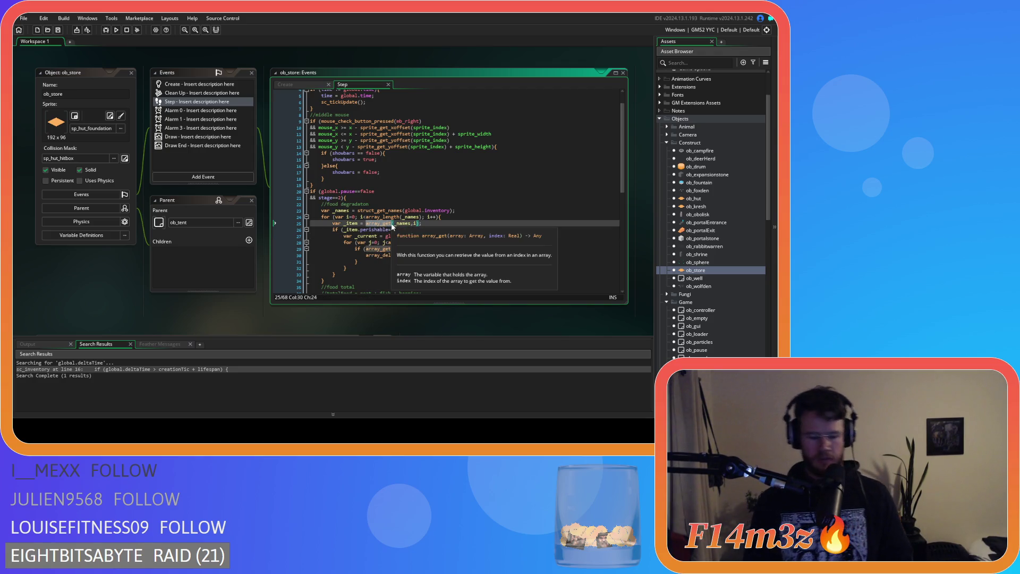
Swap array_get for variable_struct_get on line 25, with global.inventory replacing _names as first argument.
{"action": "type", "text": "variable_str"}
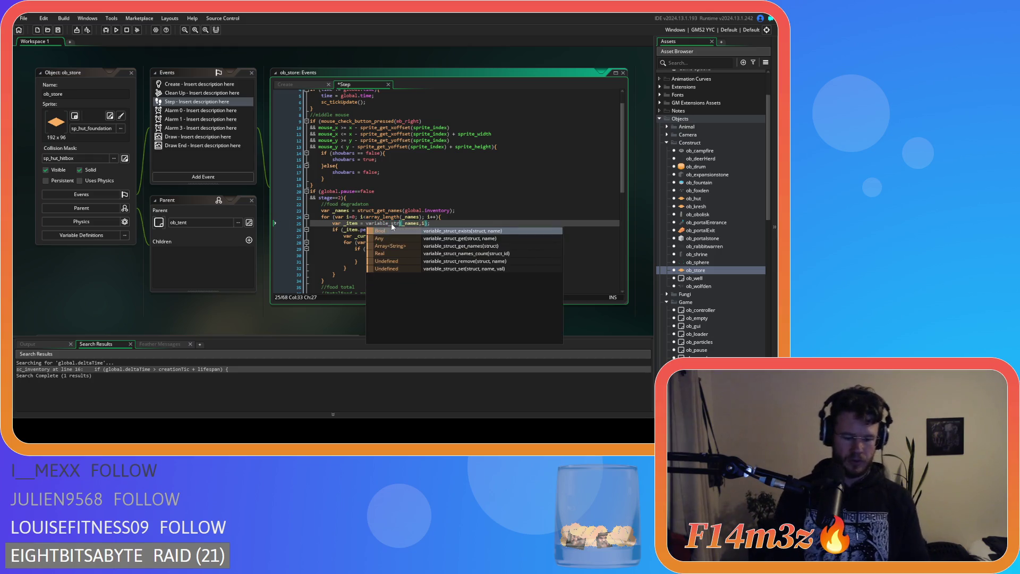
{"action": "type", "text": "uct_get"}
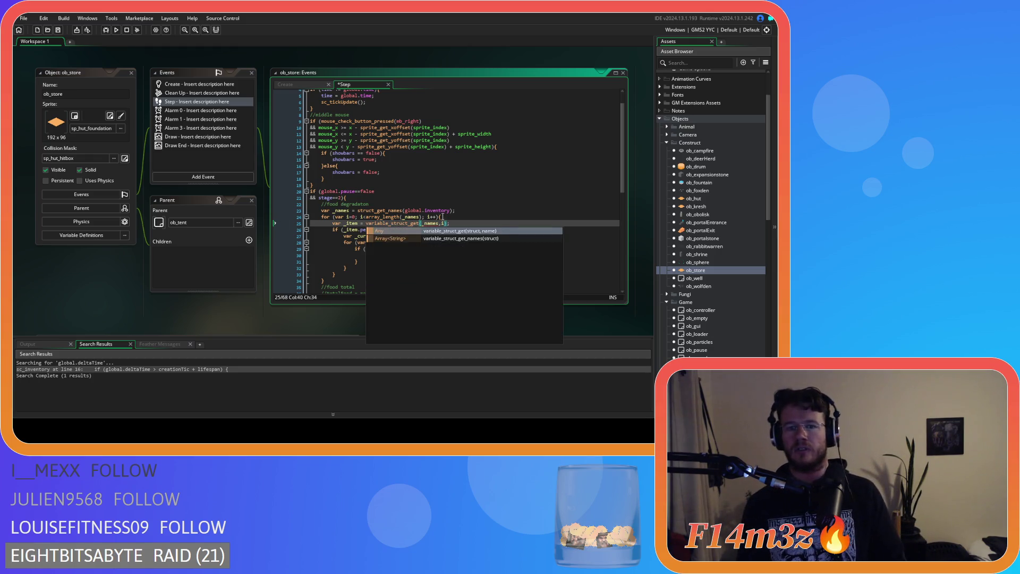
{"action": "left_click", "coordinate": [453, 223]}
{"action": "mouse_move", "coordinate": [426, 224]}
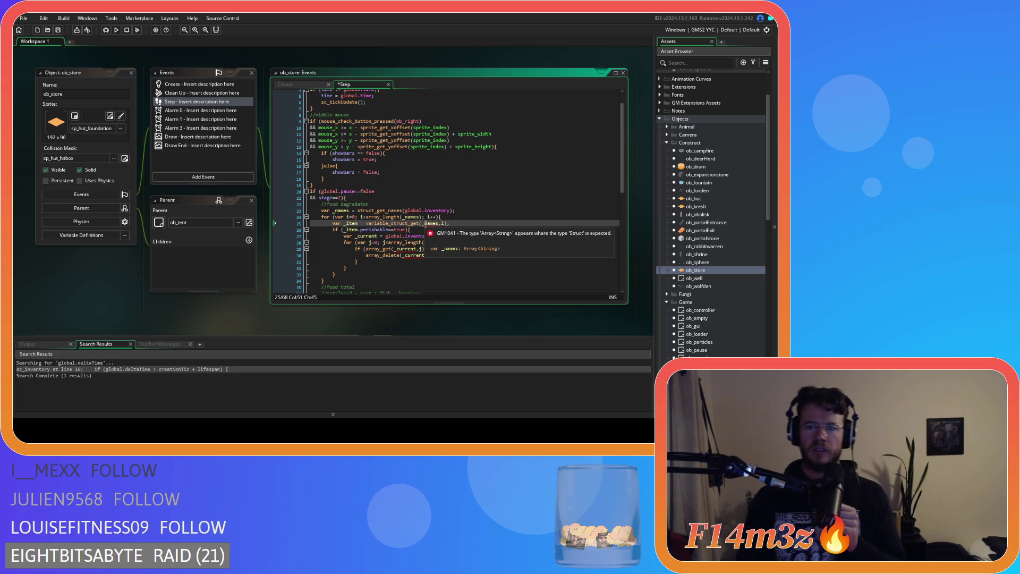
{"action": "key", "text": "Left"}
{"action": "key", "text": "Left"}
{"action": "key", "text": "Left"}
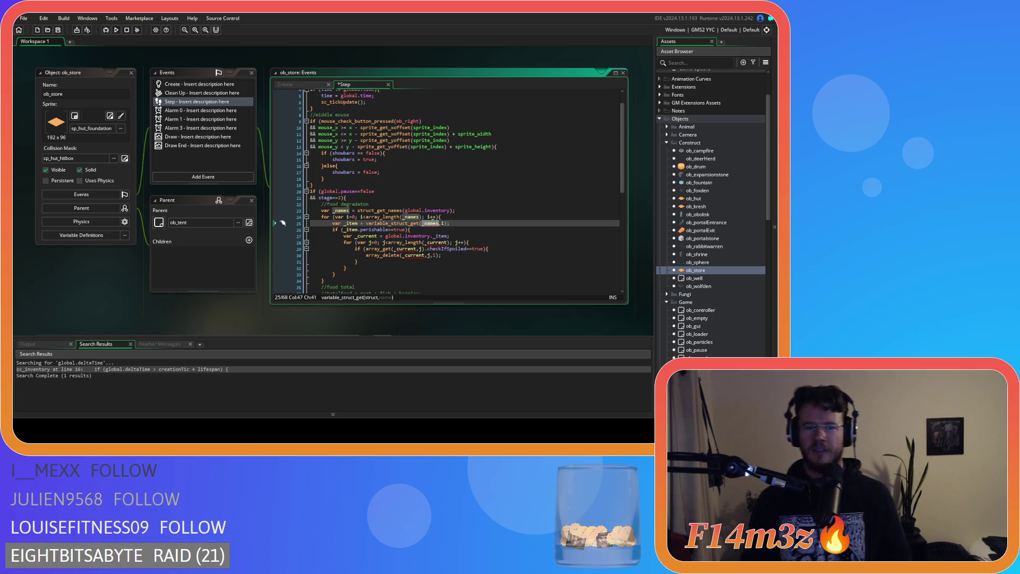
{"action": "key", "text": "ctrl+BackSpace"}
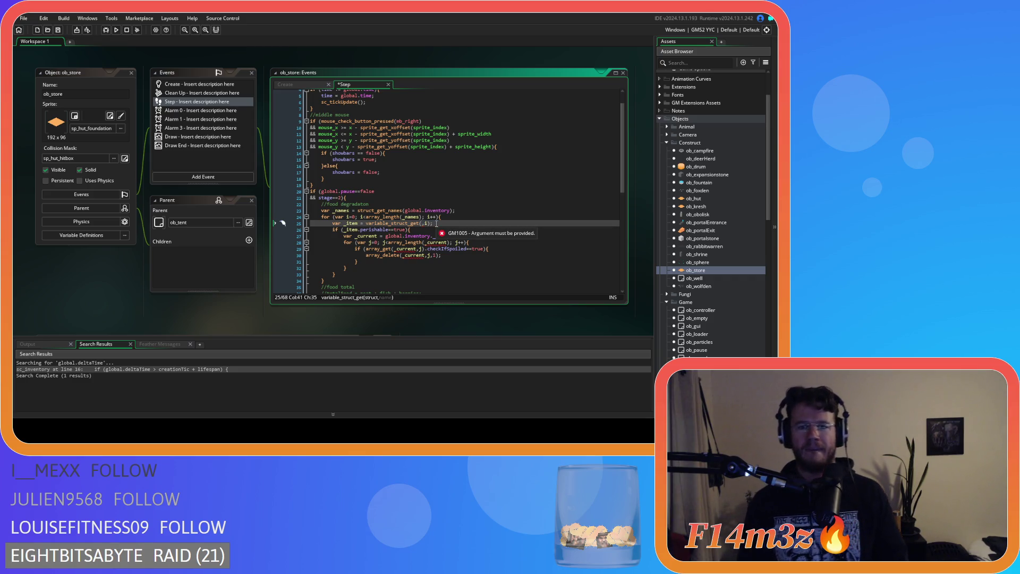
{"action": "left_click", "coordinate": [425, 224]}
{"action": "key", "text": "ctrl+z"}
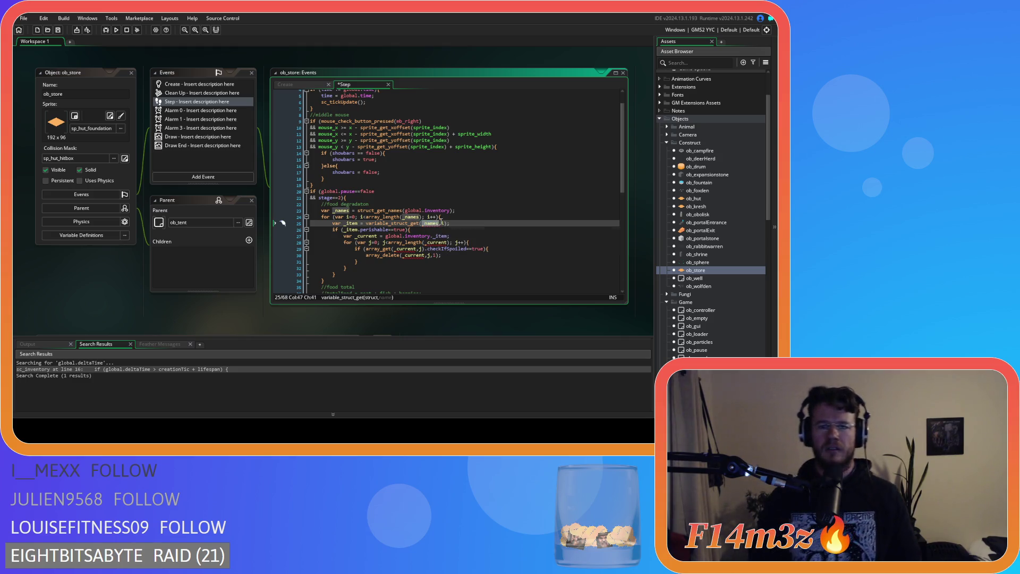
{"action": "left_click", "coordinate": [430, 223]}
{"action": "double_click", "coordinate": [430, 223]}
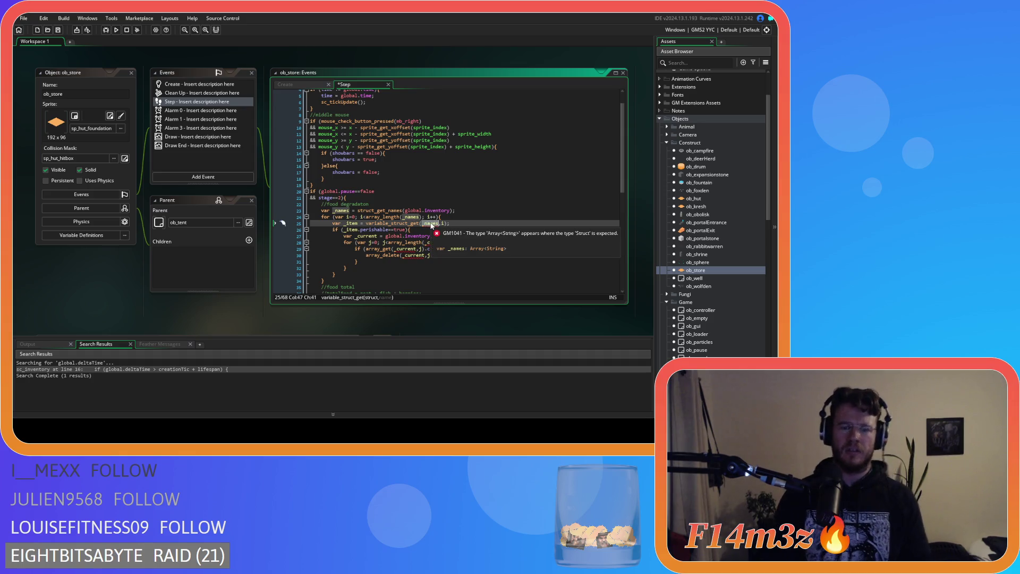
{"action": "type", "text": "global.in"}
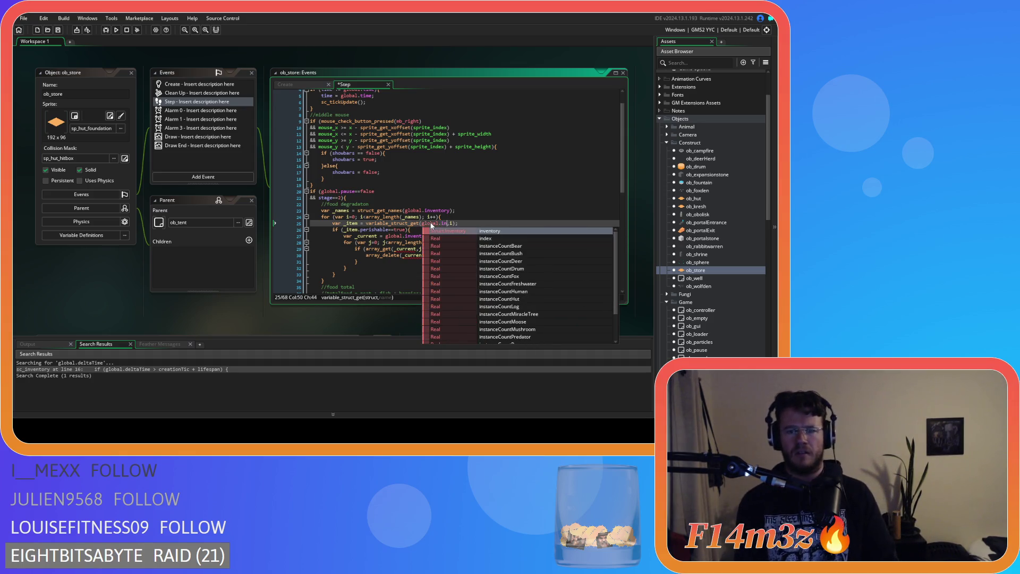
{"action": "key", "text": "Return"}
{"action": "type", "text": ","}
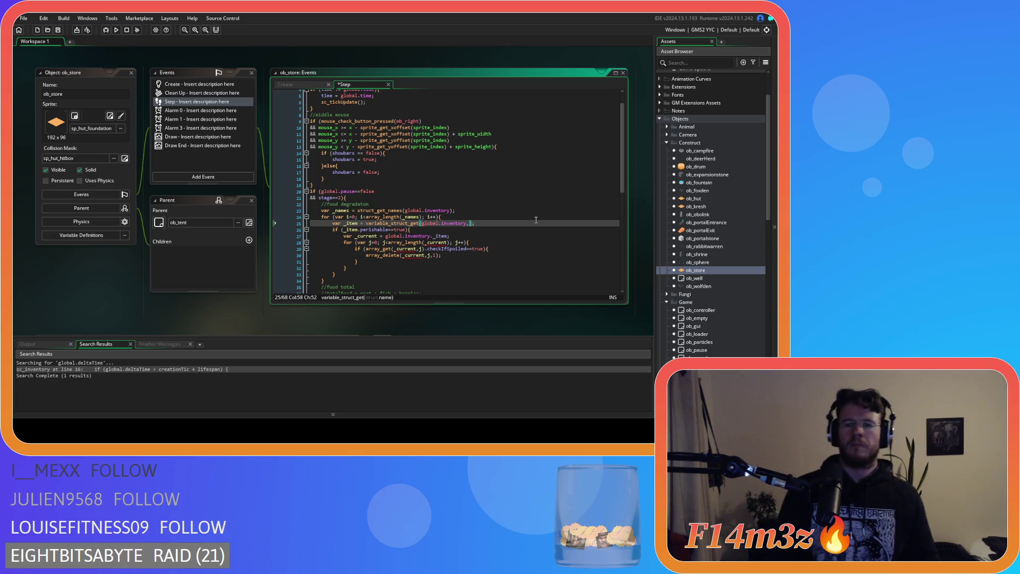
Pass array_get(_names,i) as variable_struct_get's second argument and close line 25 with );.
{"action": "type", "text": "array_"}
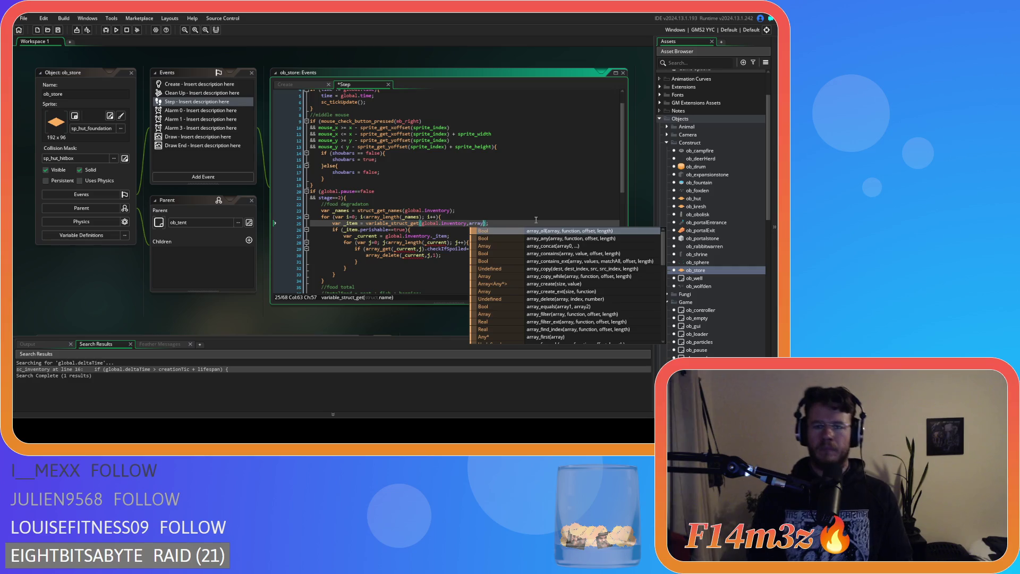
{"action": "type", "text": "get"}
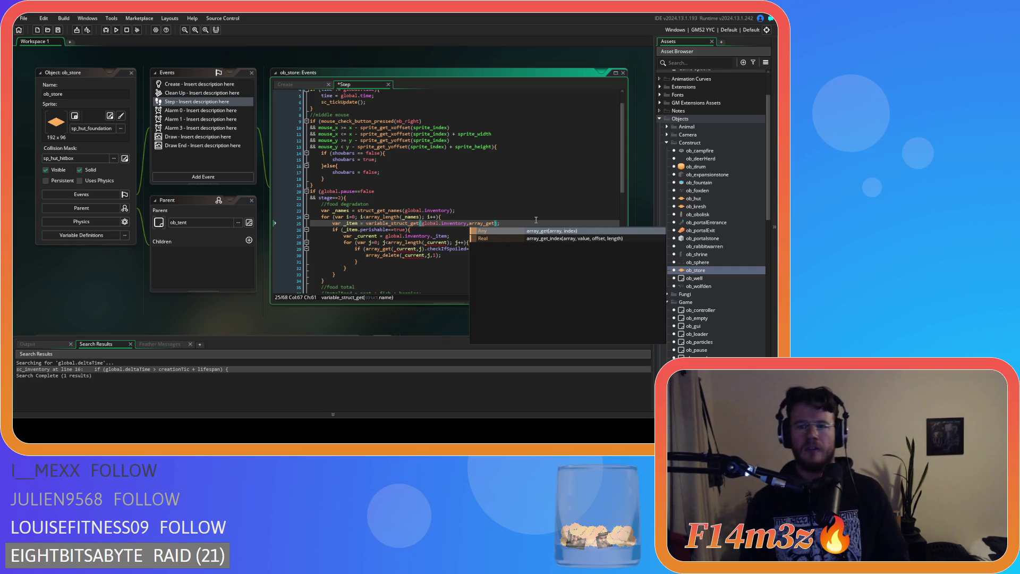
{"action": "type", "text": "("}
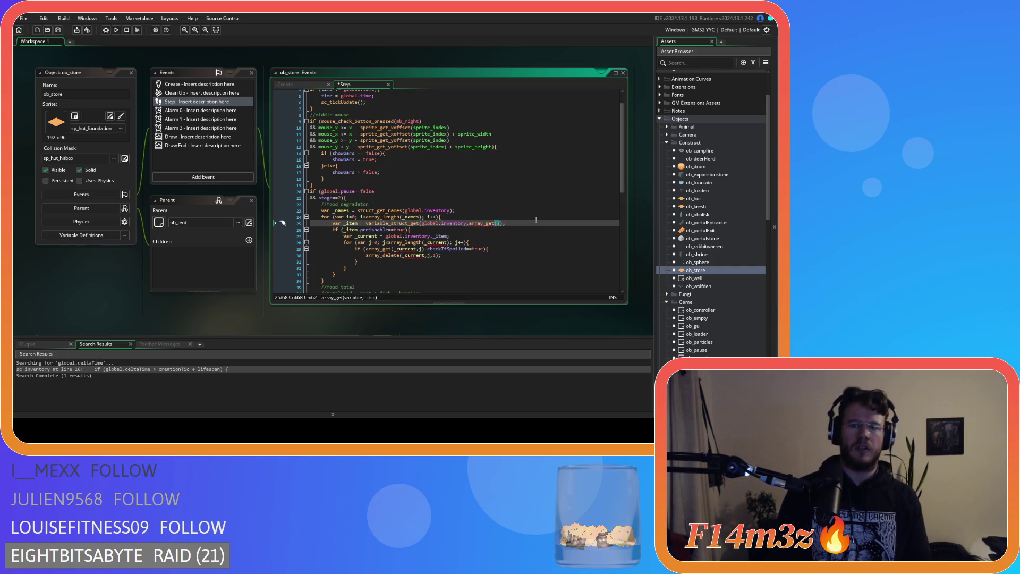
{"action": "type", "text": "_names,"}
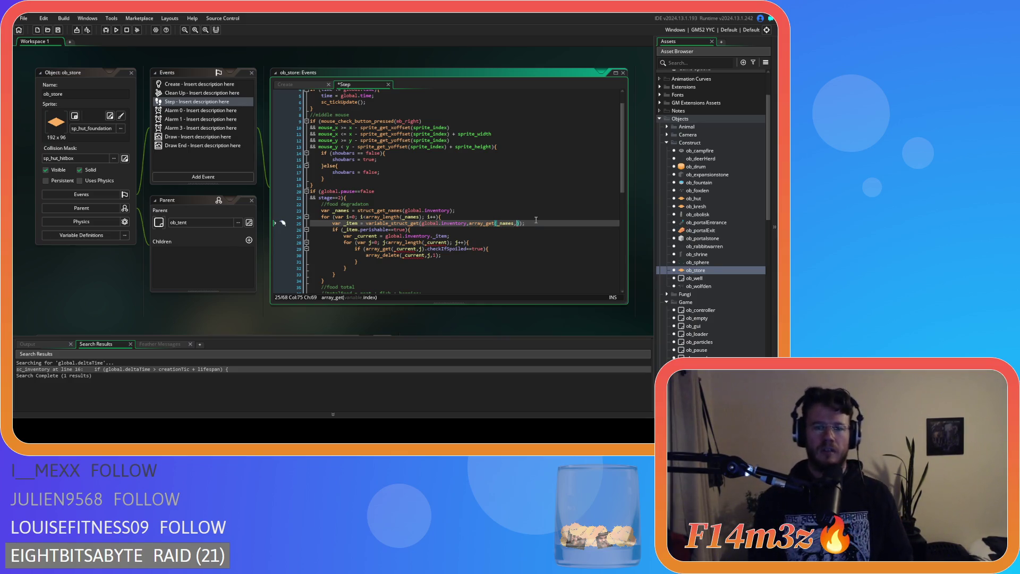
{"action": "type", "text": "i"}
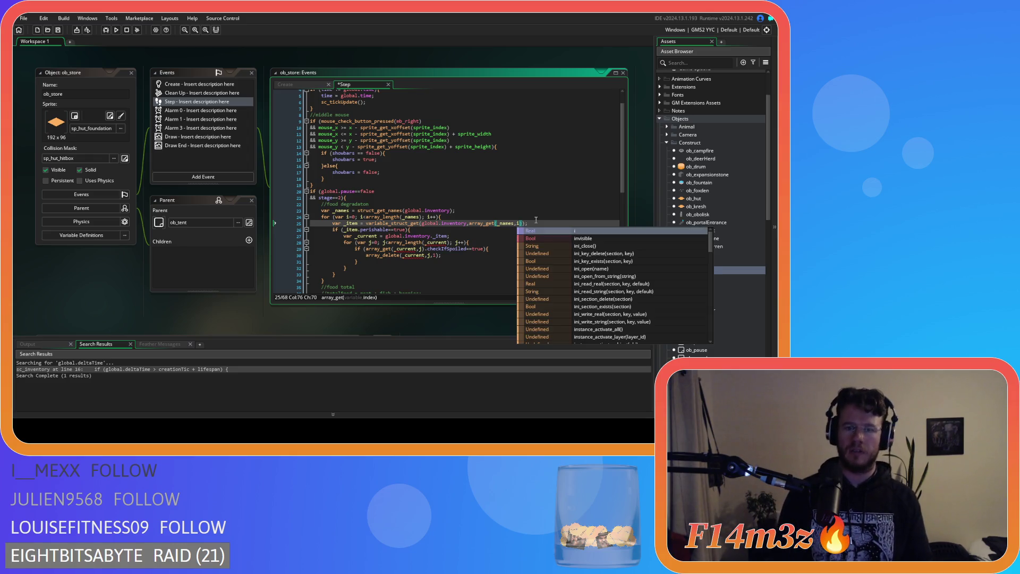
{"action": "type", "text": "));"}
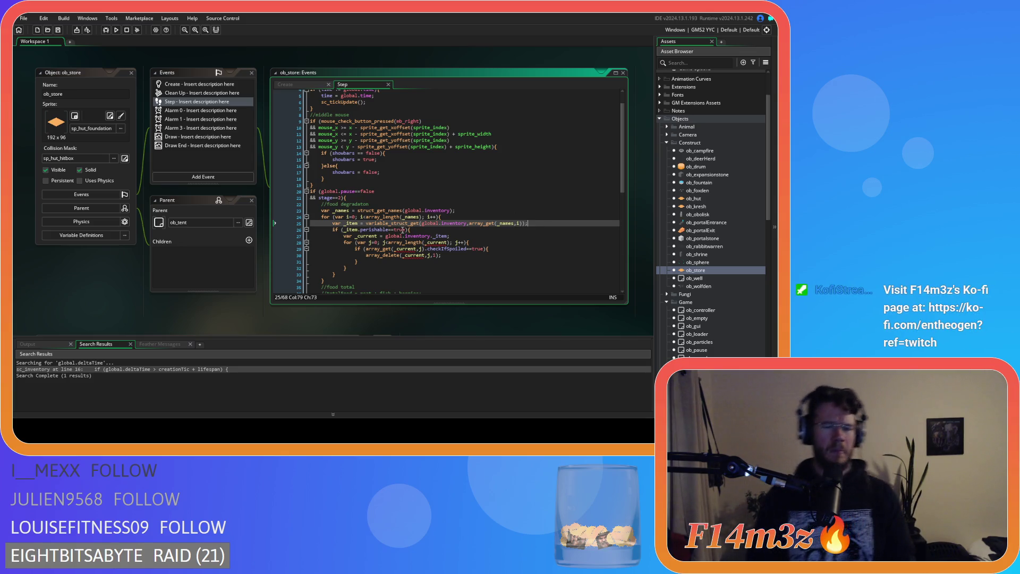
{"action": "left_click", "coordinate": [423, 229]}
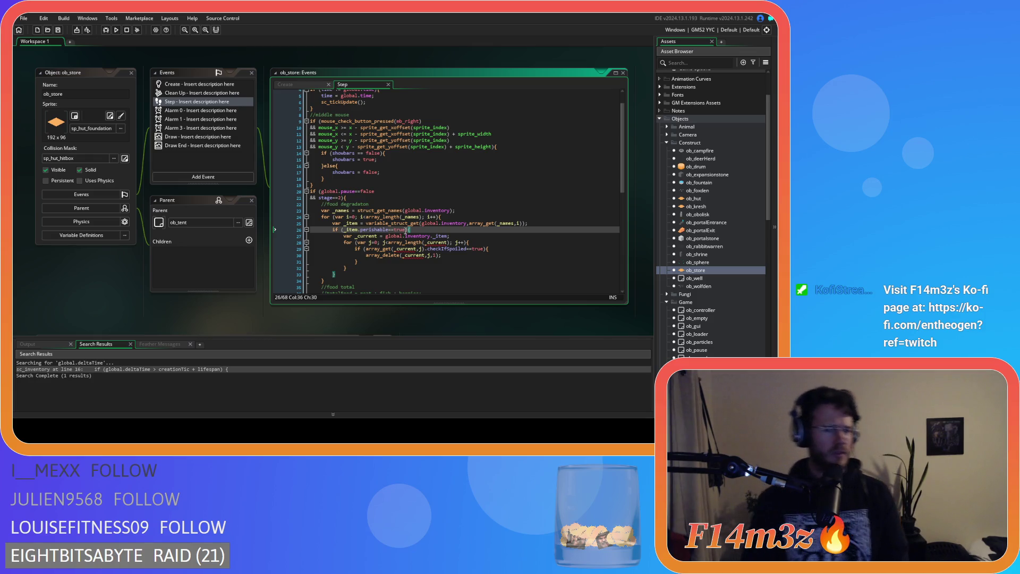
Delete the if (_item.perishable==true){ line and its matching closing brace.
{"action": "left_click_drag", "start_coordinate": [408, 230], "coordinate": [331, 230]}
{"action": "key", "text": "BackSpace"}
{"action": "key", "text": "BackSpace"}
{"action": "key", "text": "BackSpace"}
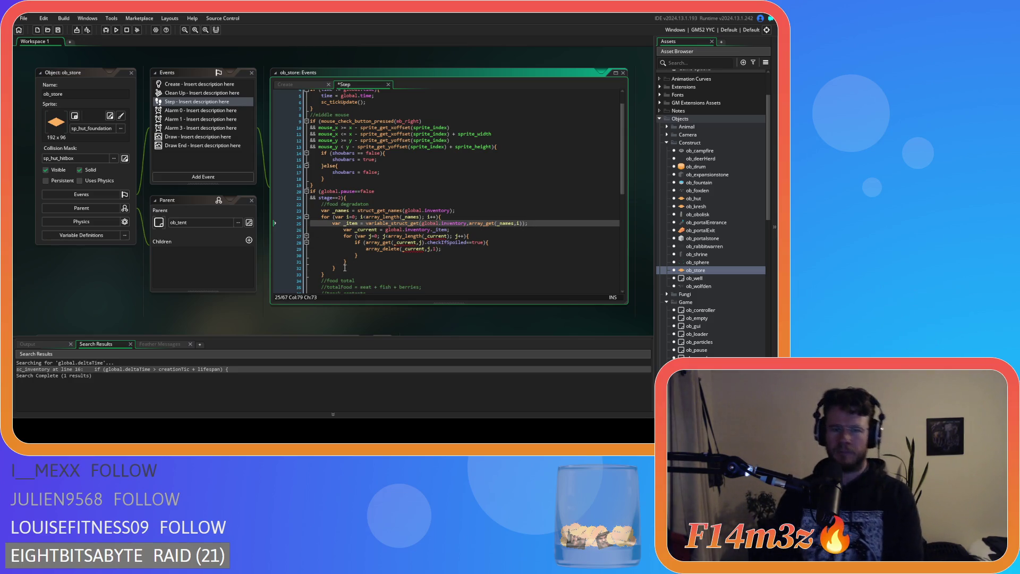
{"action": "left_click_drag", "start_coordinate": [336, 267], "coordinate": [284, 267]}
{"action": "key", "text": "BackSpace"}
{"action": "key", "text": "BackSpace"}
Inspect the GM1041 Undefined warning on _item in the _current line.
{"action": "left_click_drag", "start_coordinate": [350, 261], "coordinate": [256, 230]}
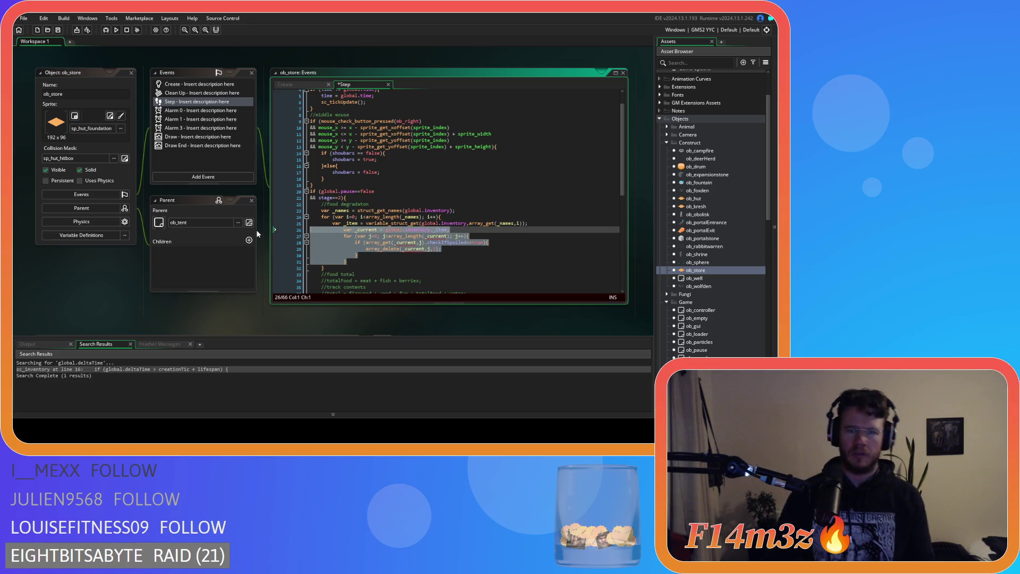
{"action": "left_click", "coordinate": [548, 222]}
{"action": "left_click", "coordinate": [548, 222]}
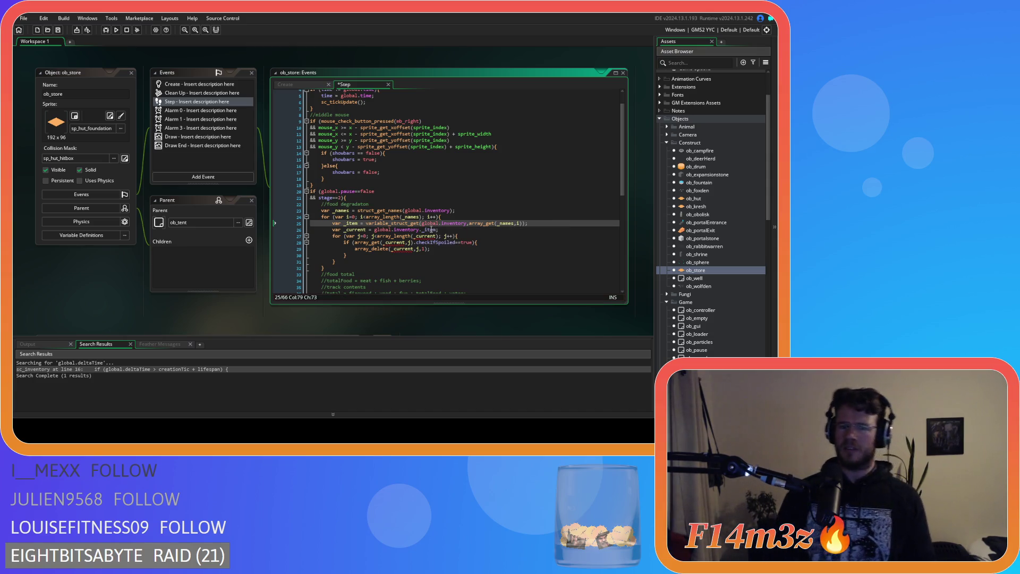
{"action": "double_click", "coordinate": [429, 229]}
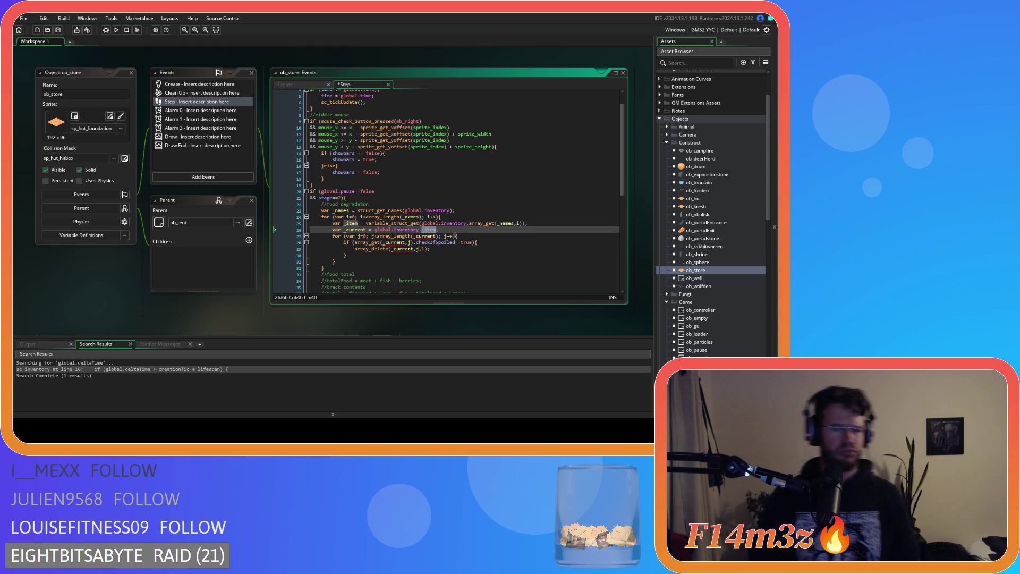
{"action": "mouse_move", "coordinate": [431, 238]}
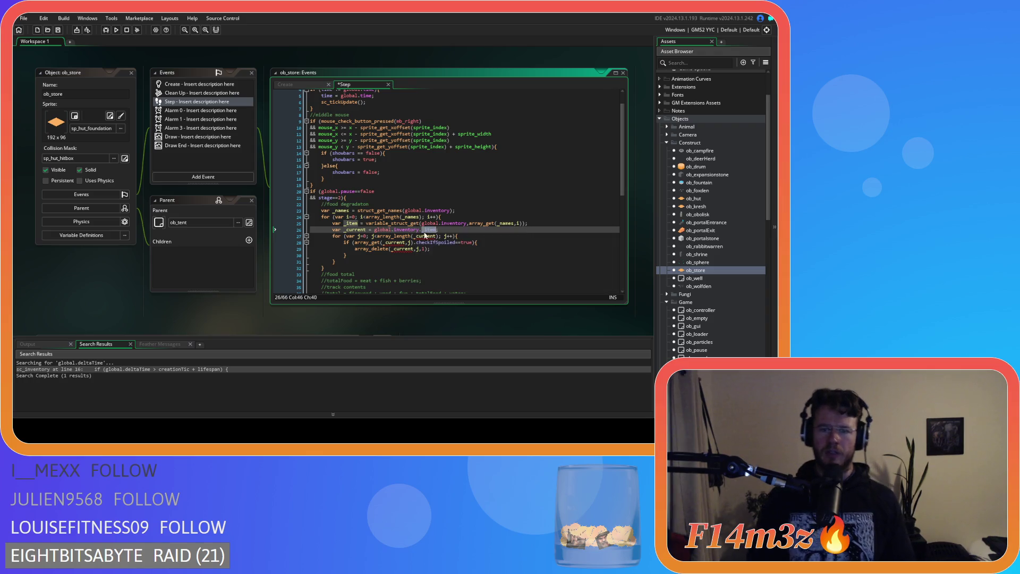
{"action": "mouse_move", "coordinate": [393, 223]}
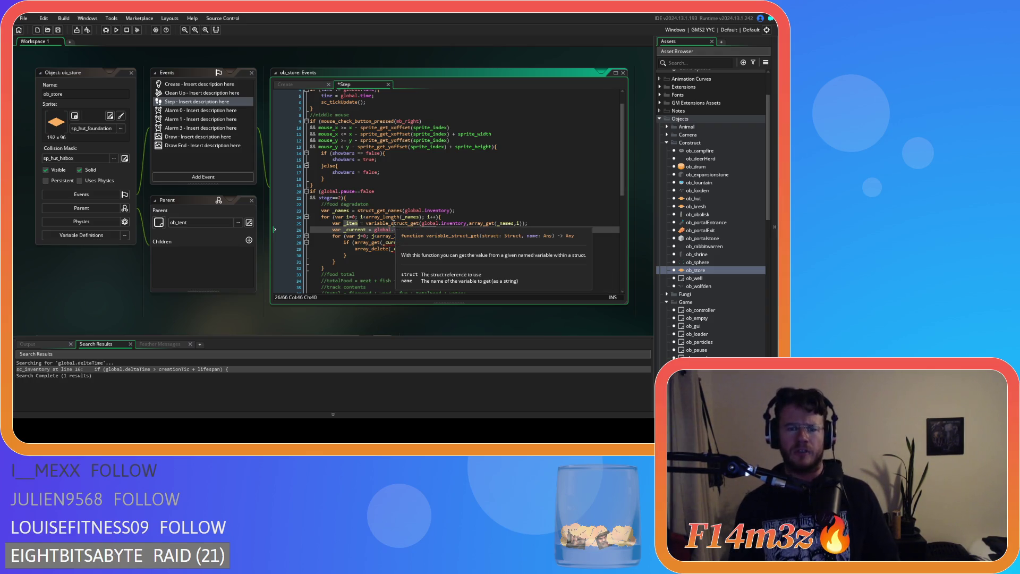
{"action": "left_click", "coordinate": [382, 223]}
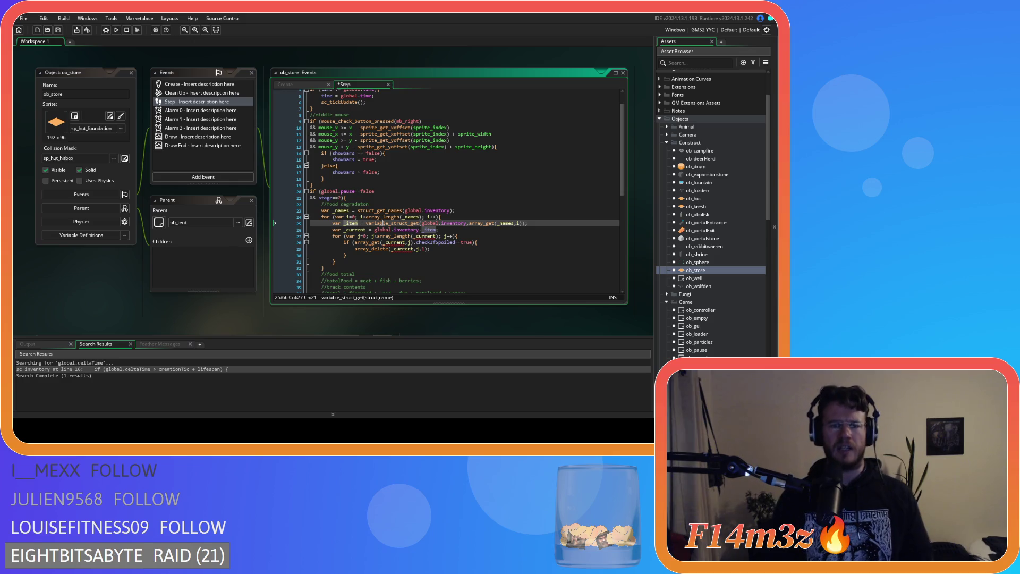
Rename line 25's lookup variable to _type and line 26's _current to _item.
{"action": "left_click_drag", "start_coordinate": [345, 226], "coordinate": [361, 226]}
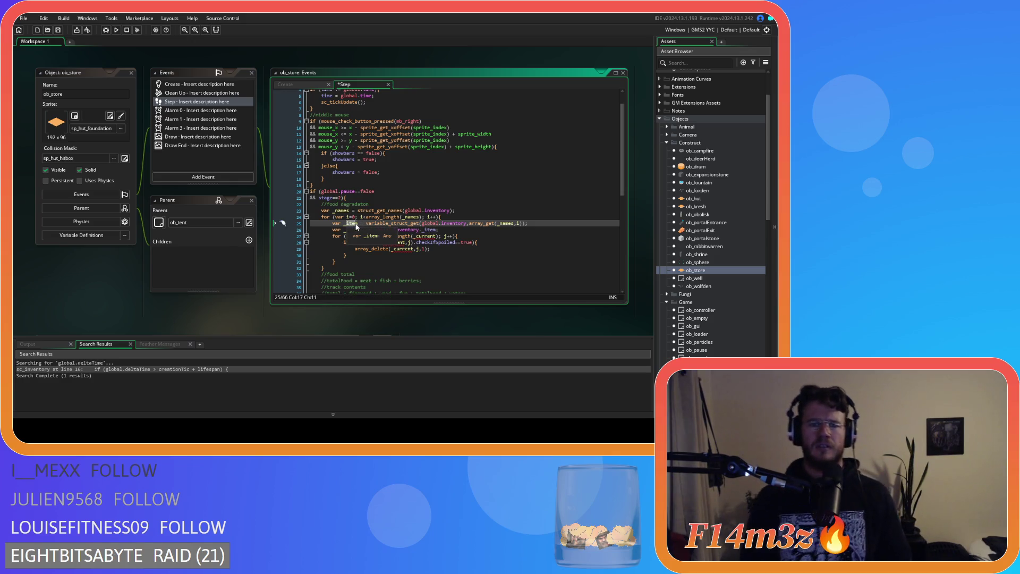
{"action": "mouse_move", "coordinate": [385, 242]}
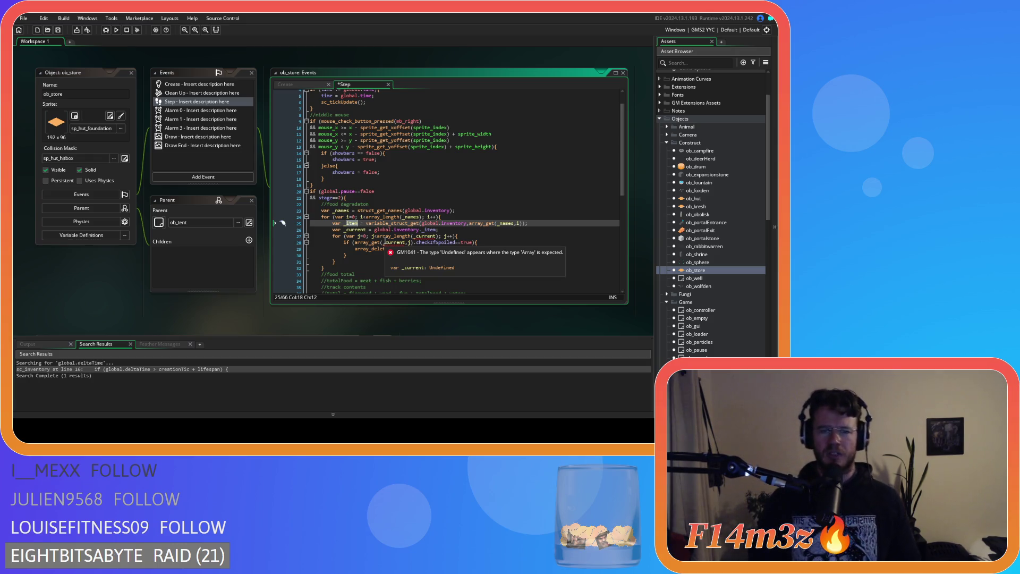
{"action": "left_click", "coordinate": [358, 225]}
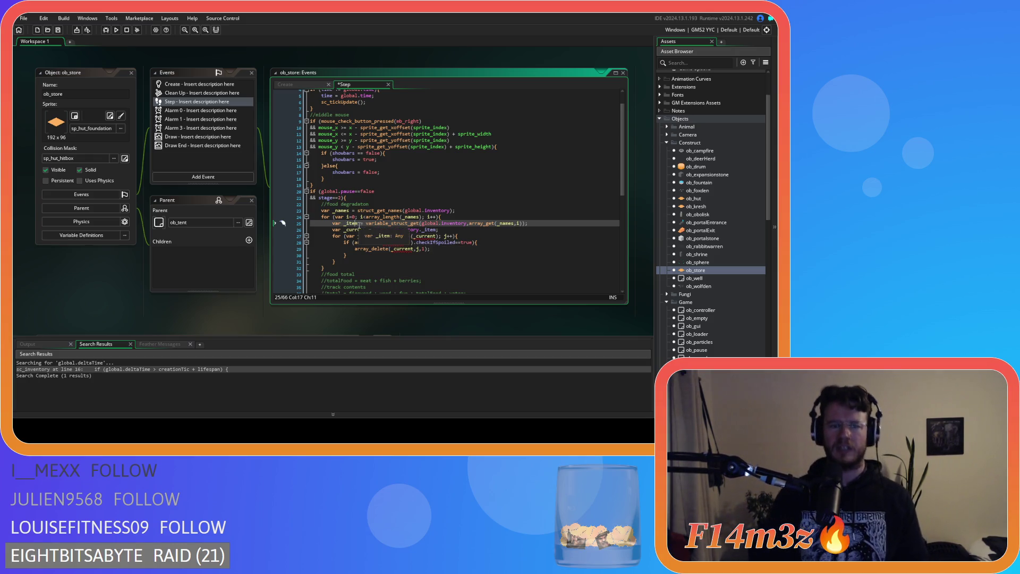
{"action": "double_click", "coordinate": [359, 225]}
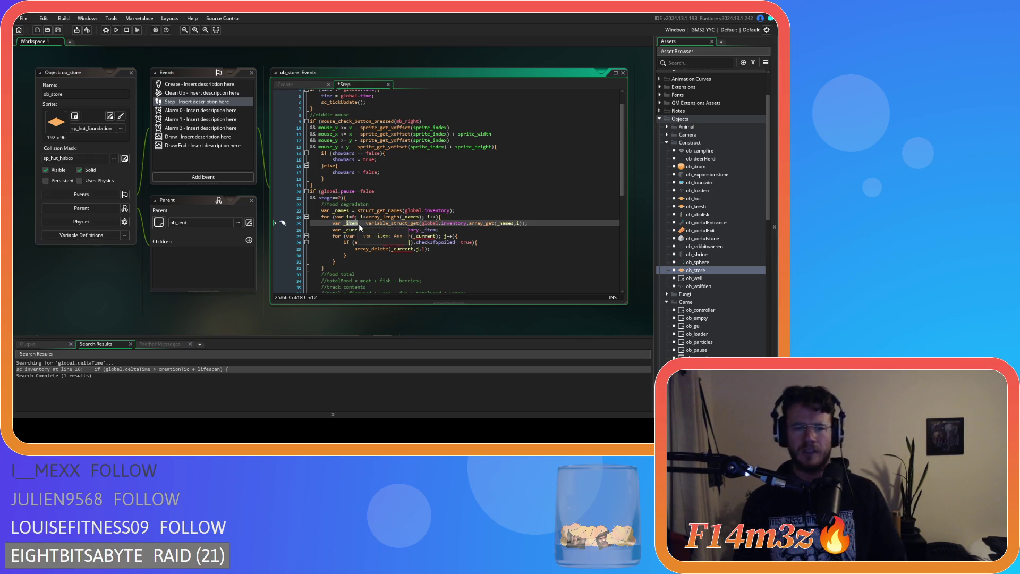
{"action": "type", "text": "_type"}
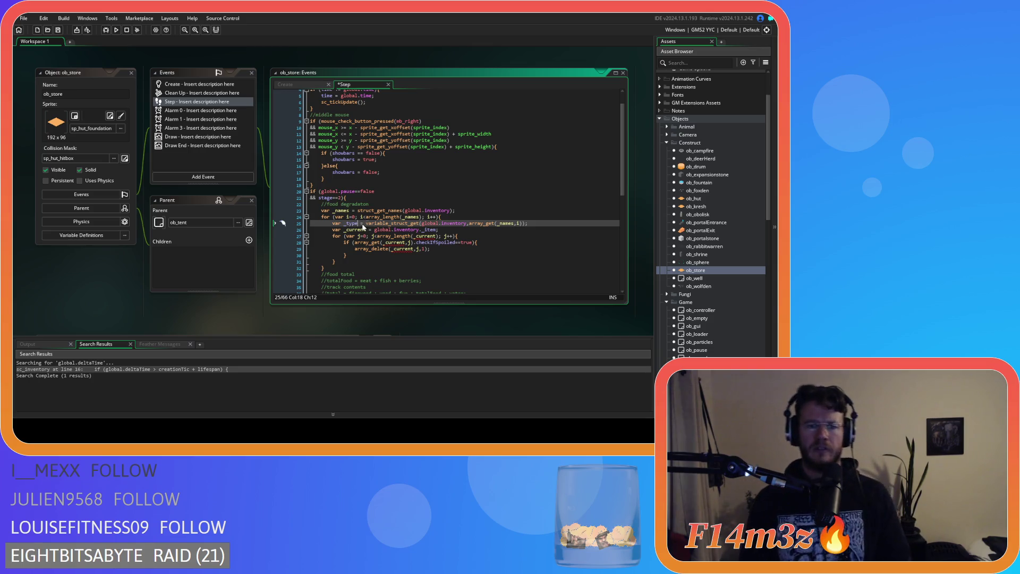
{"action": "double_click", "coordinate": [365, 230]}
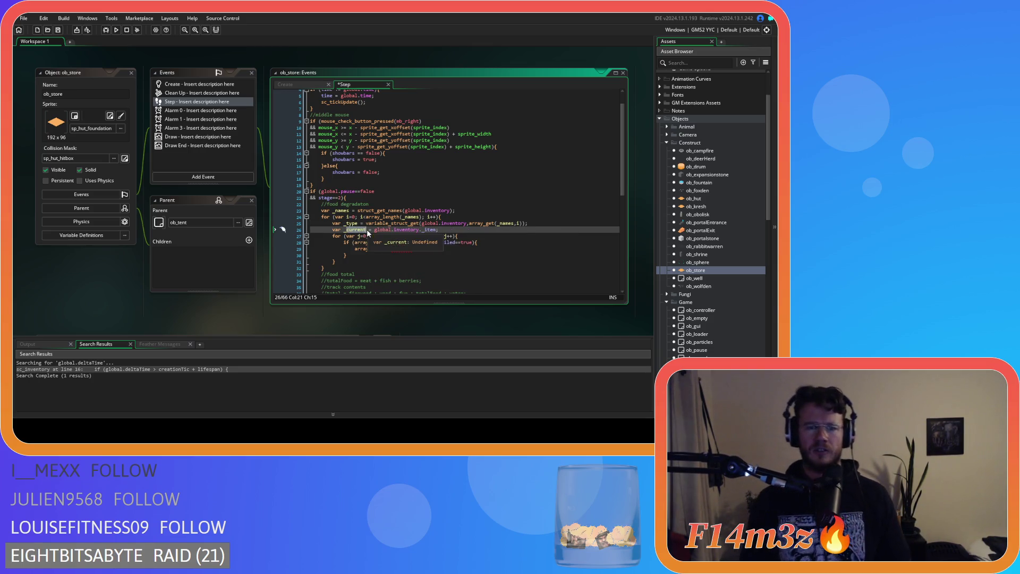
{"action": "type", "text": "_item"}
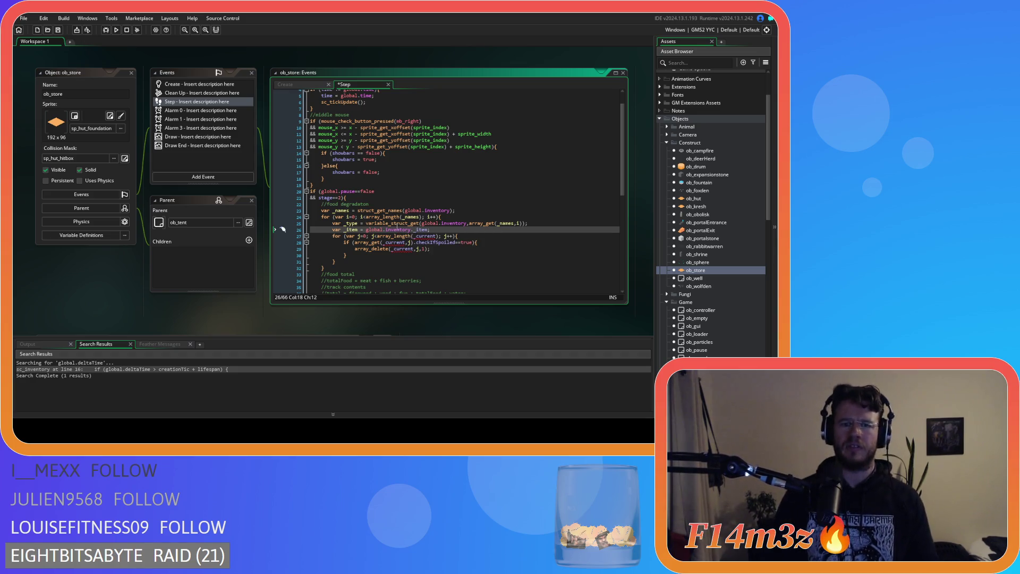
Delete the redundant line 26 assigning global.inventory._item.
{"action": "left_click_drag", "start_coordinate": [428, 230], "coordinate": [365, 230]}
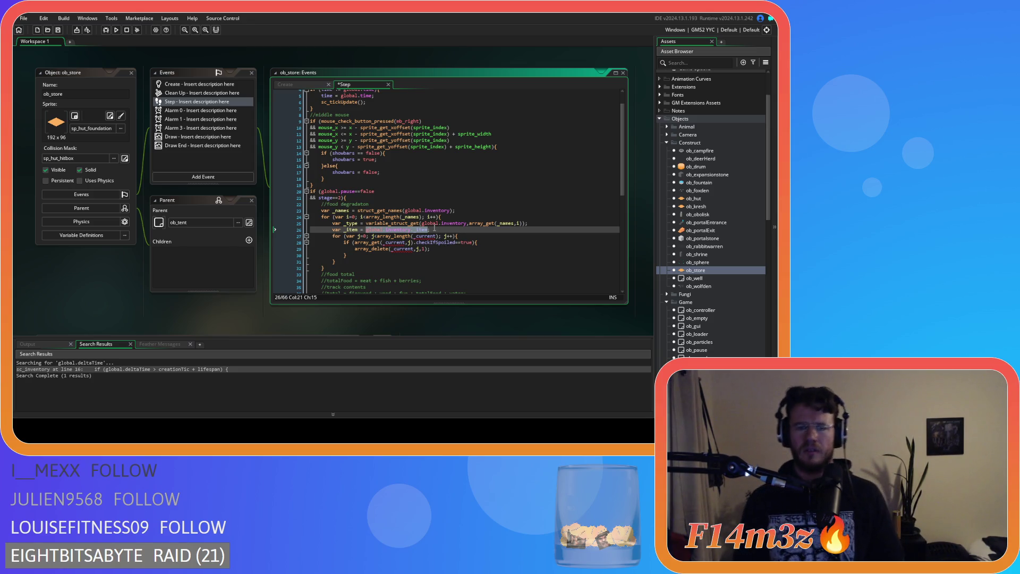
{"action": "left_click_drag", "start_coordinate": [433, 229], "coordinate": [267, 224]}
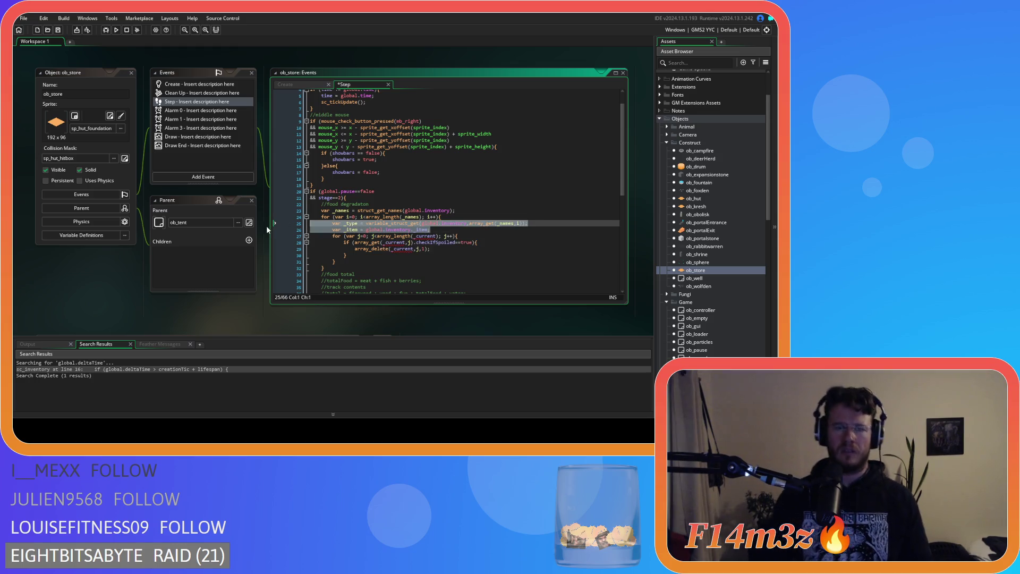
{"action": "key", "text": "BackSpace"}
{"action": "key", "text": "BackSpace"}
Make the inner loop's array_length iterate over _type instead of _current.
{"action": "double_click", "coordinate": [423, 229]}
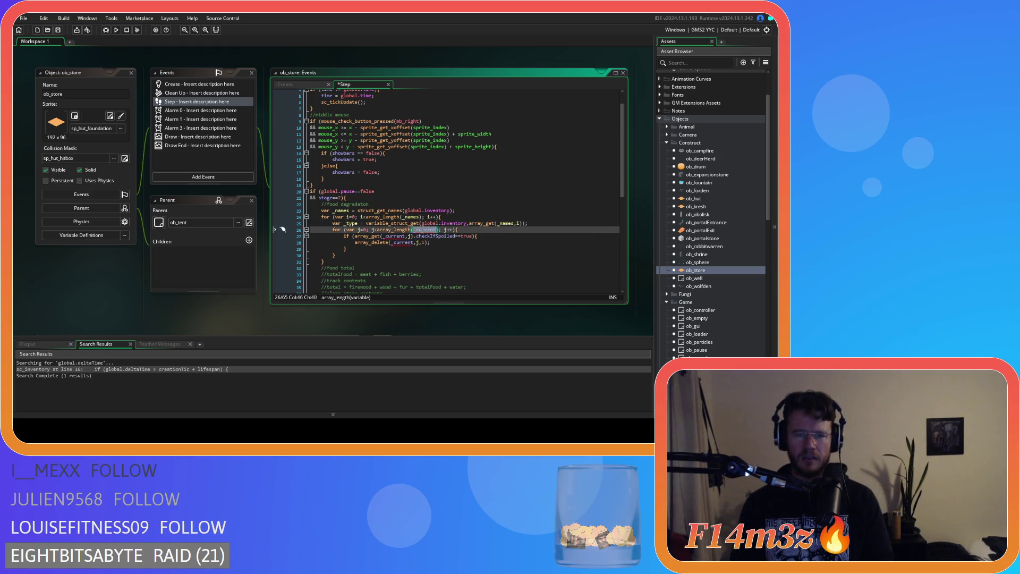
{"action": "key", "text": "BackSpace"}
{"action": "key", "text": "ctrl+space"}
{"action": "type", "text": "type"}
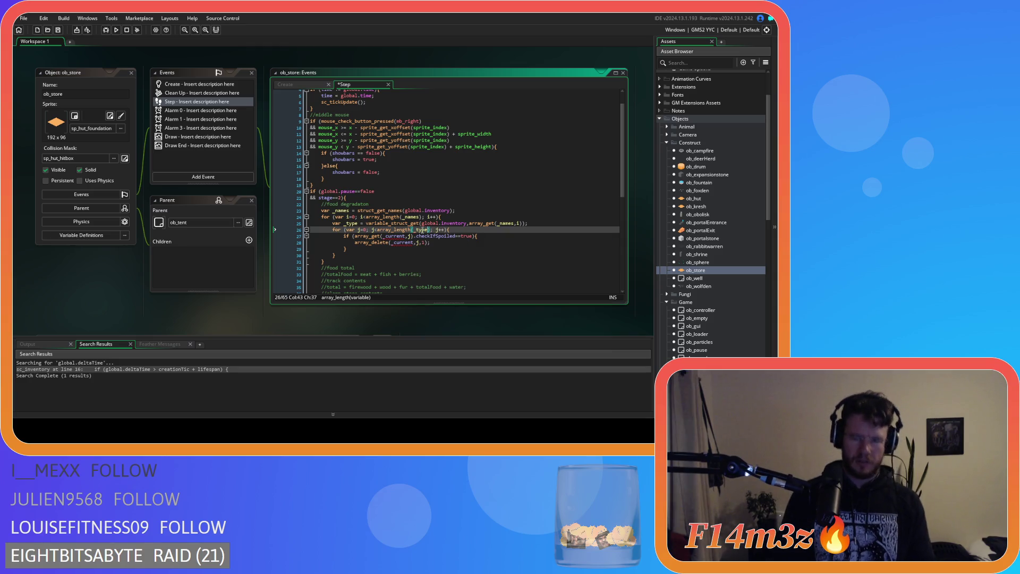
{"action": "left_click", "coordinate": [452, 232]}
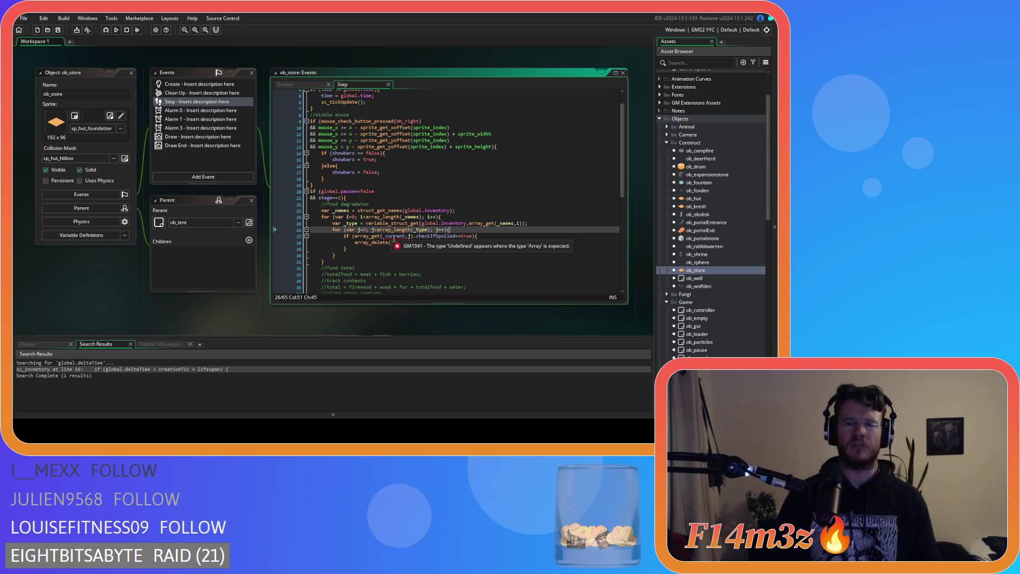
{"action": "left_click", "coordinate": [428, 229]}
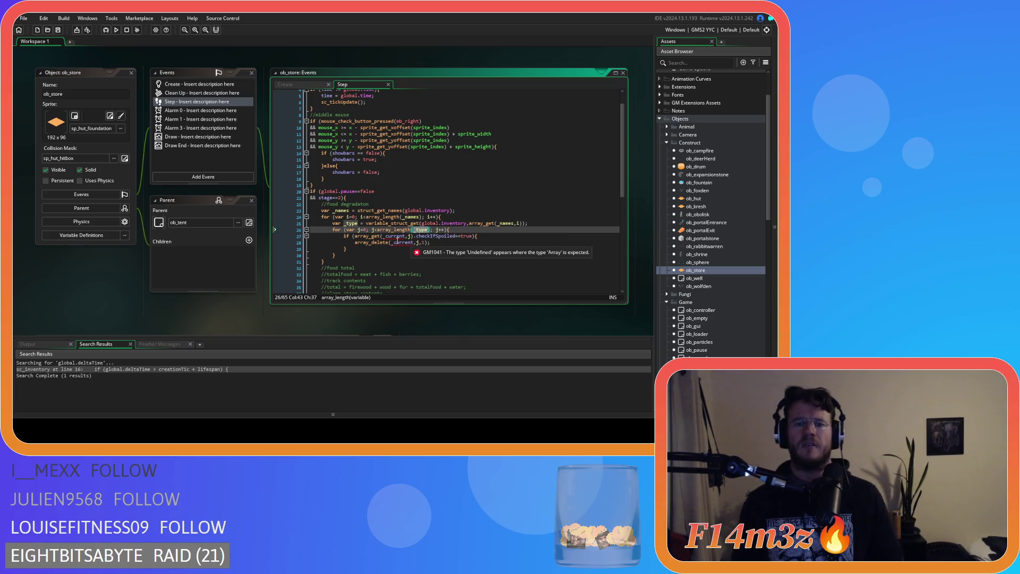
{"action": "left_click", "coordinate": [396, 239]}
{"action": "type", "text": "_type"}
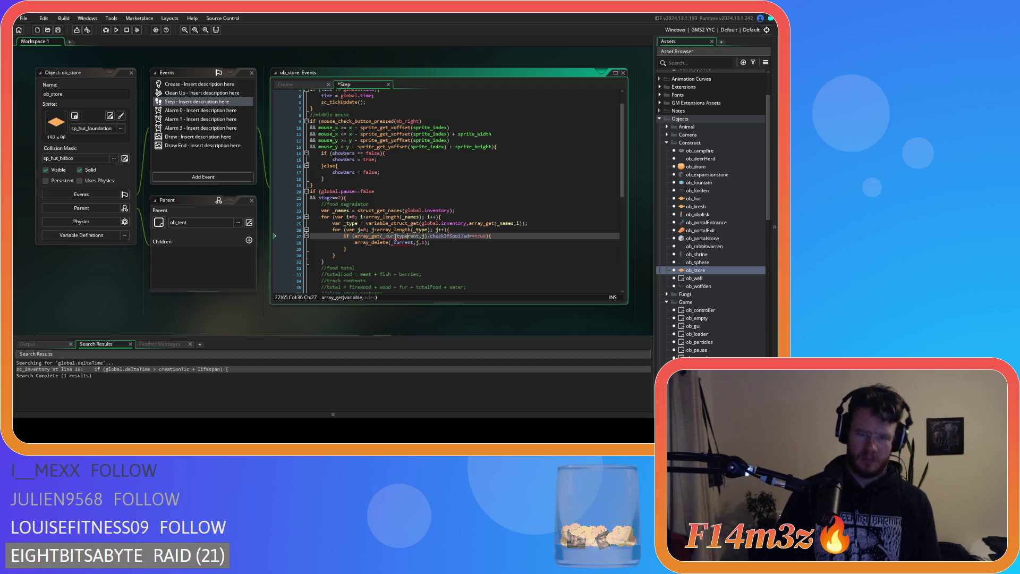
Undo back to the _item.perishable check and start typing checkIfSpoiled after _item.
{"action": "key", "text": "ctrl+z"}
{"action": "key", "text": "ctrl+z"}
{"action": "key", "text": "ctrl+z"}
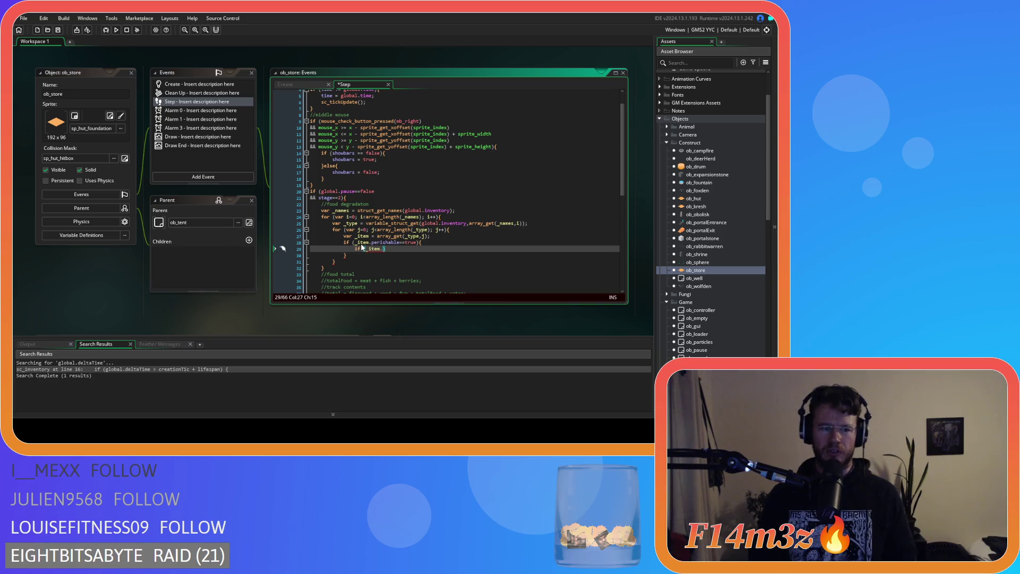
{"action": "key", "text": "Left"}
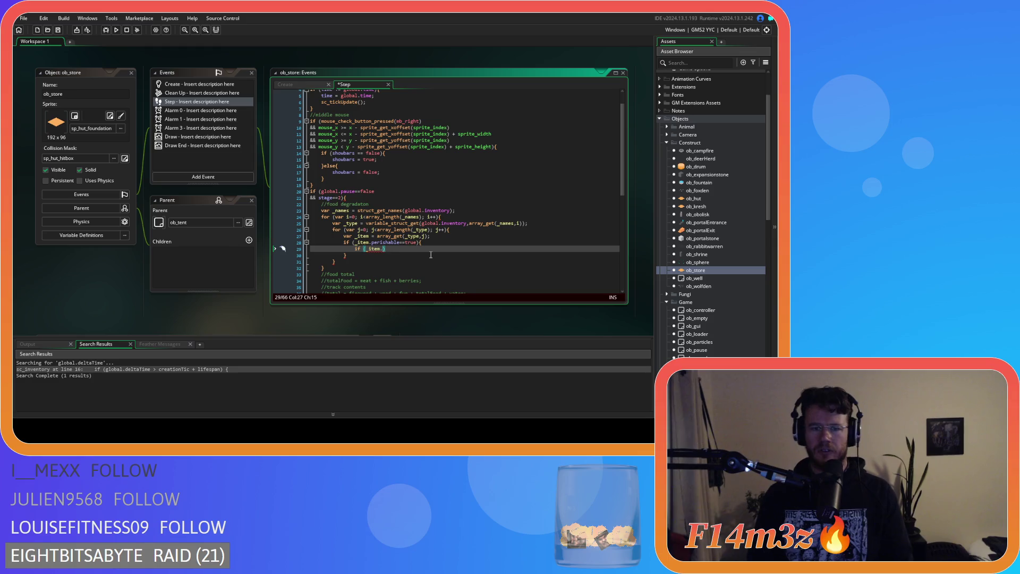
{"action": "type", "text": "checkIfSpoiled"}
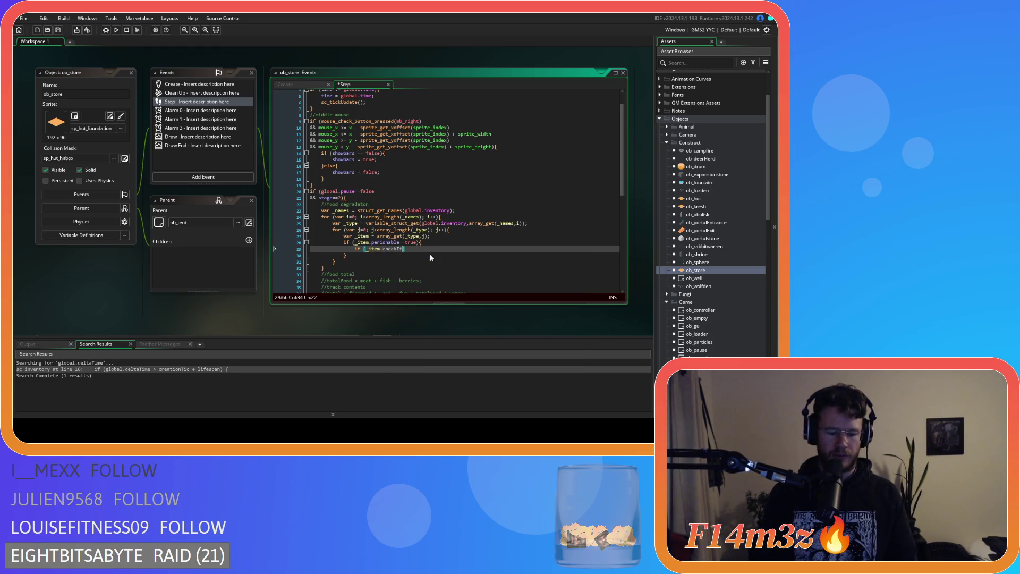
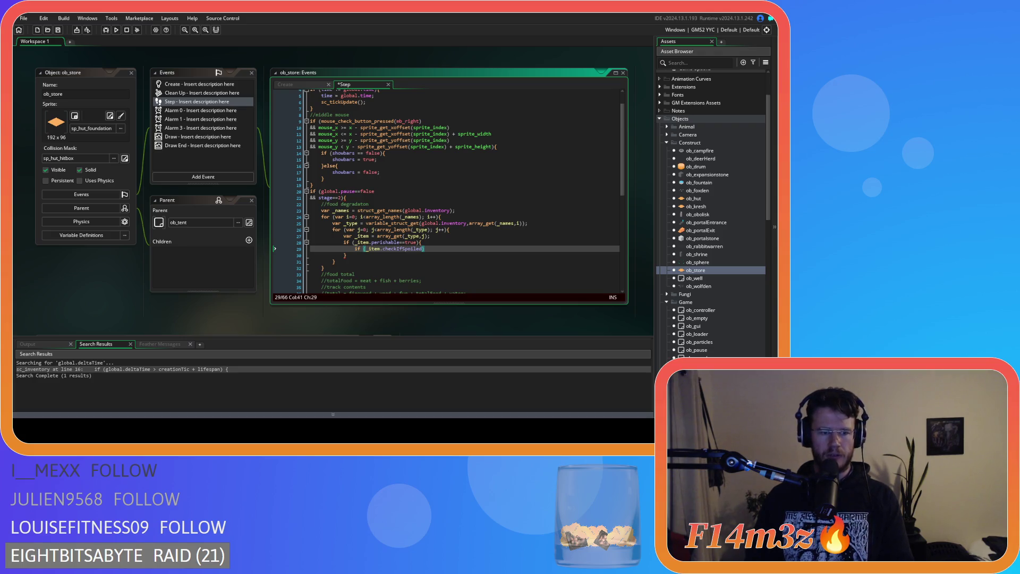
Open a '{' code block after the checkIfSpoiled condition on line 29.
{"action": "left_click", "coordinate": [468, 225]}
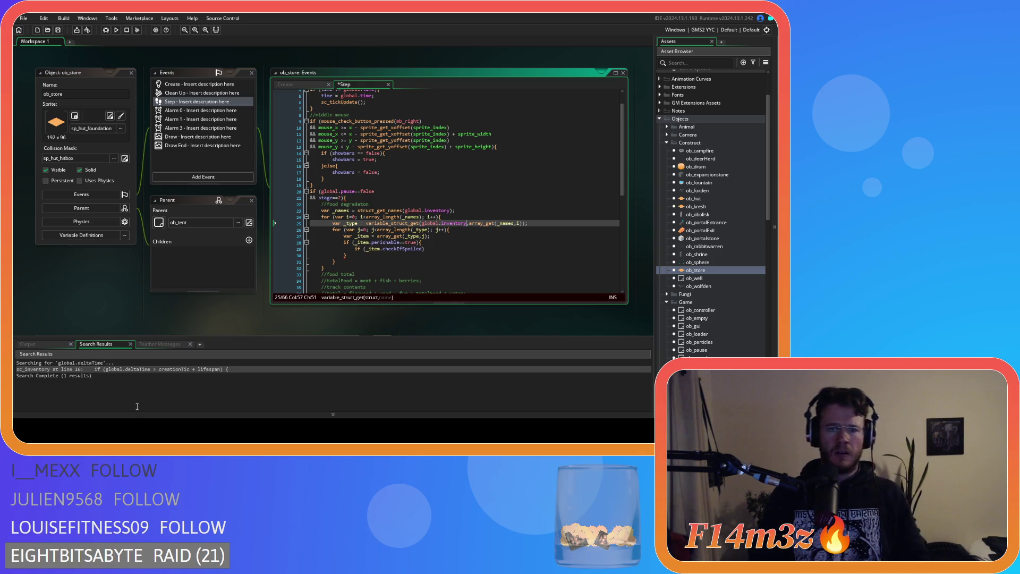
{"action": "left_click", "coordinate": [435, 248]}
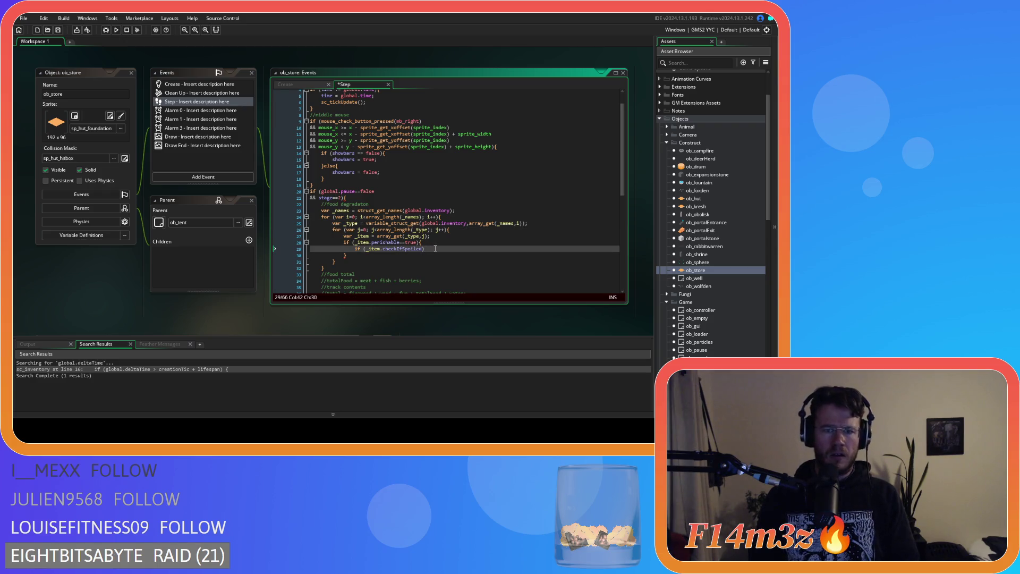
{"action": "type", "text": "{"}
{"action": "key", "text": "Return"}
{"action": "key", "text": "Return"}
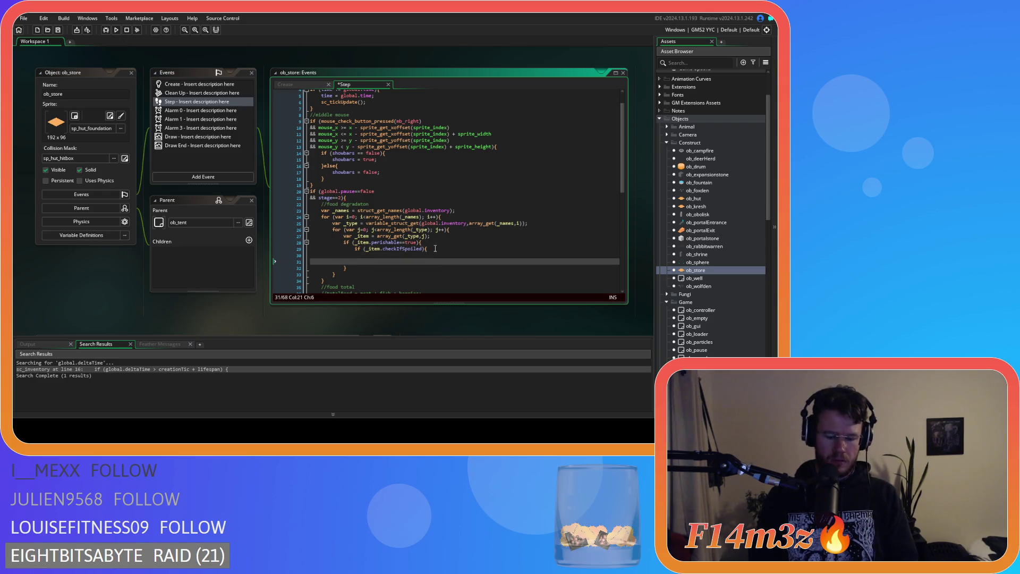
Change the condition to _item.checkIfSpoiled()==true, leaving the block's new line empty.
{"action": "left_click", "coordinate": [424, 250]}
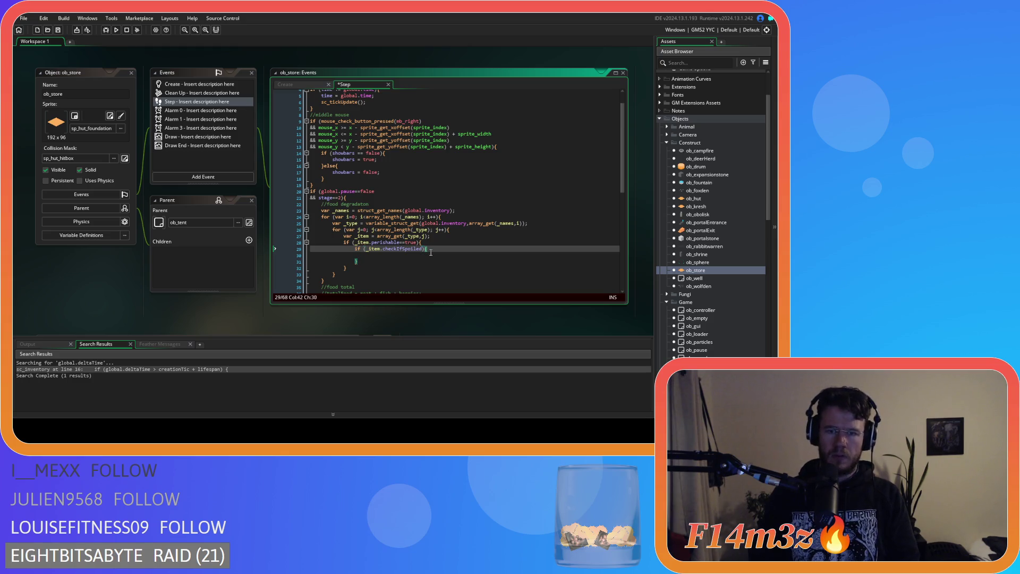
{"action": "type", "text": "==true"}
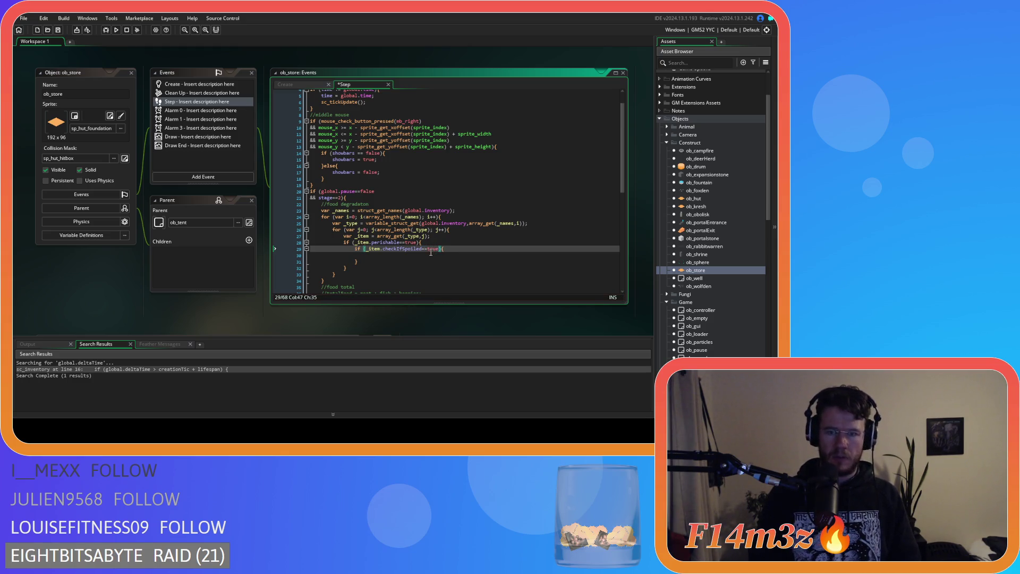
{"action": "left_click", "coordinate": [431, 253]}
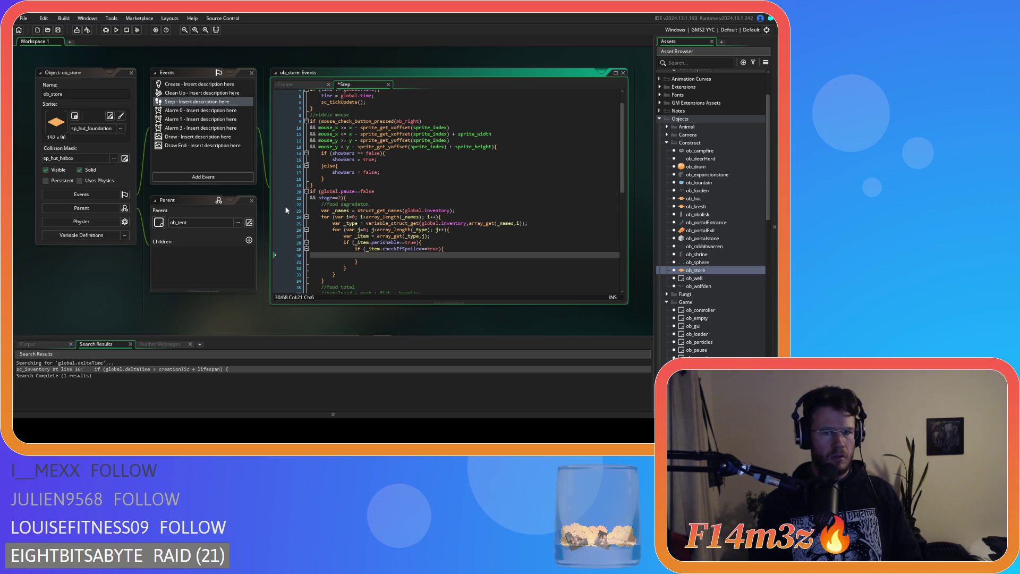
{"action": "left_click", "coordinate": [421, 249]}
{"action": "type", "text": "()"}
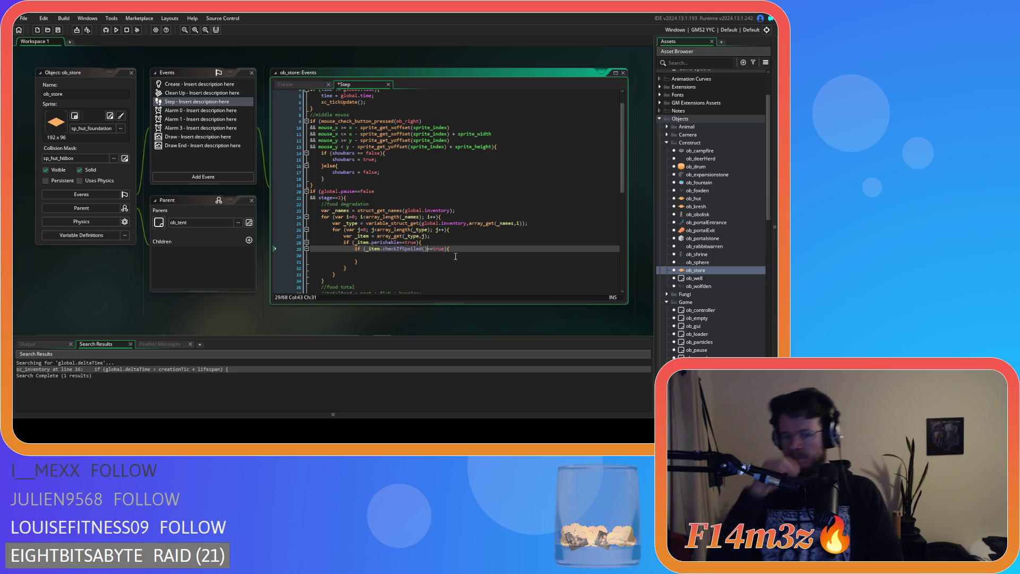
{"action": "left_click", "coordinate": [481, 257]}
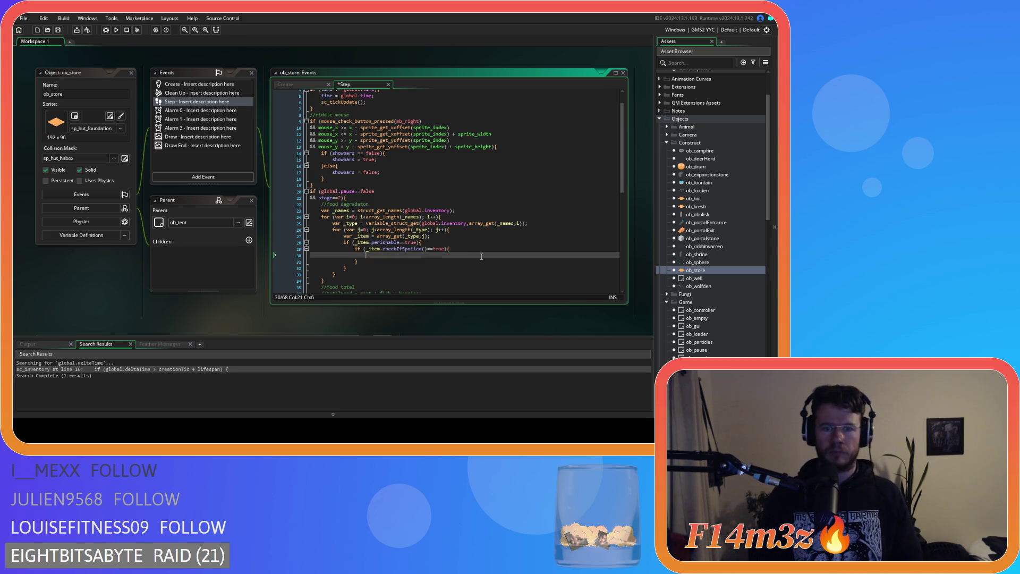
On line 30, insert an autocompleted array_delete call with _type as its argument.
{"action": "type", "text": "array_del"}
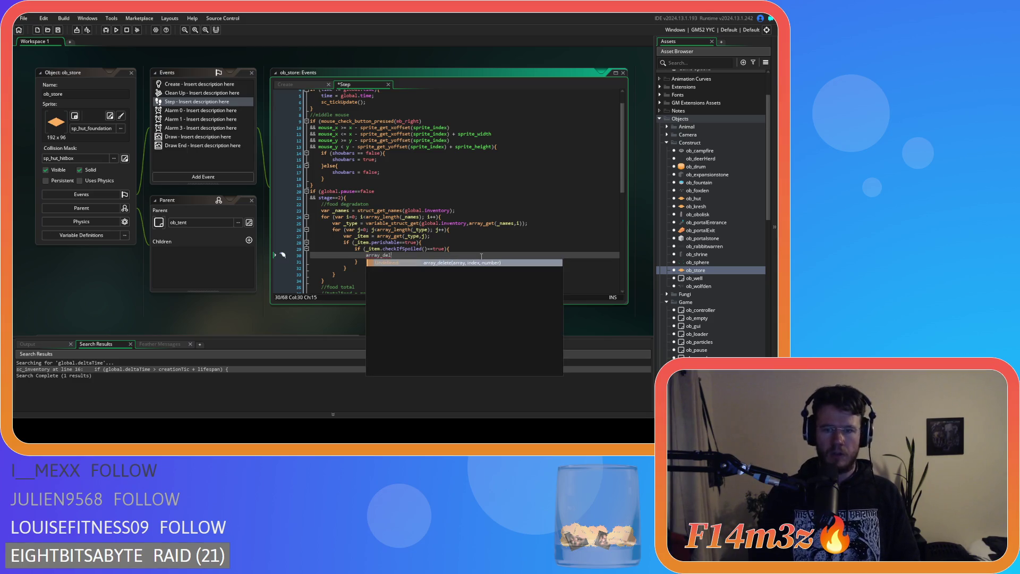
{"action": "key", "text": "Return"}
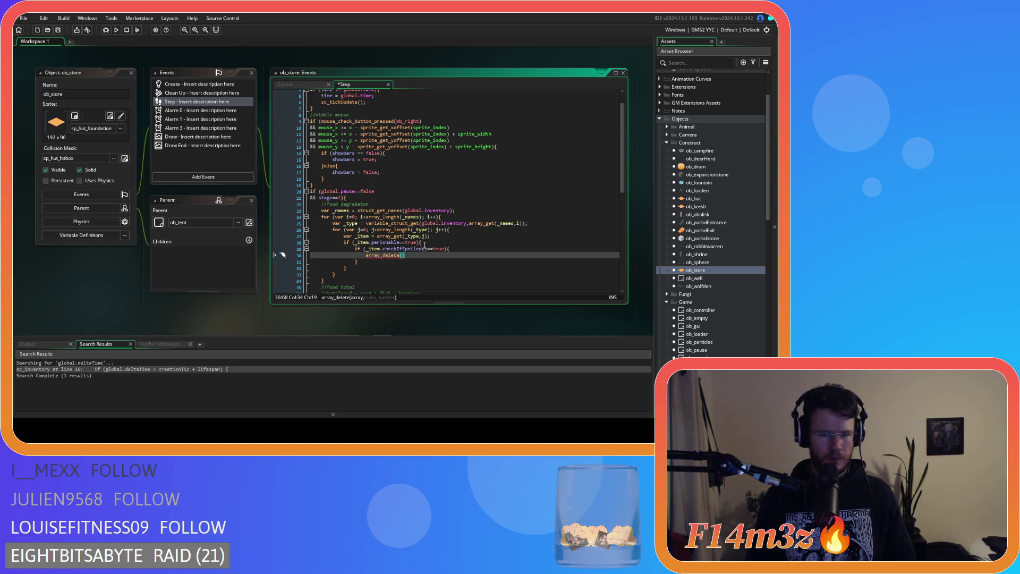
{"action": "type", "text": "_type"}
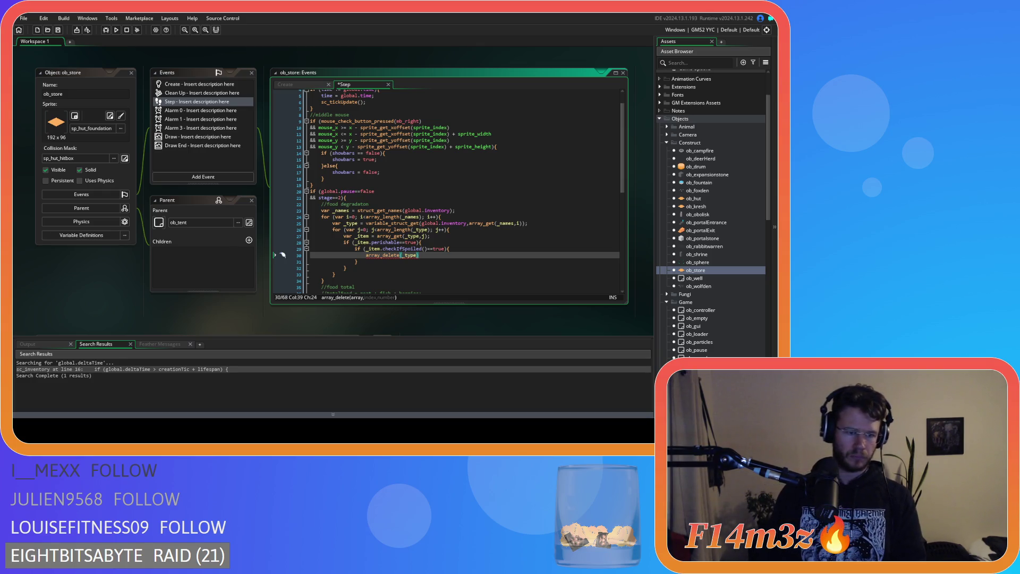
Finish the call as array_delete(_type,j,1) to remove the spoiled item at index j.
{"action": "left_click", "coordinate": [355, 261]}
{"action": "left_click", "coordinate": [438, 255]}
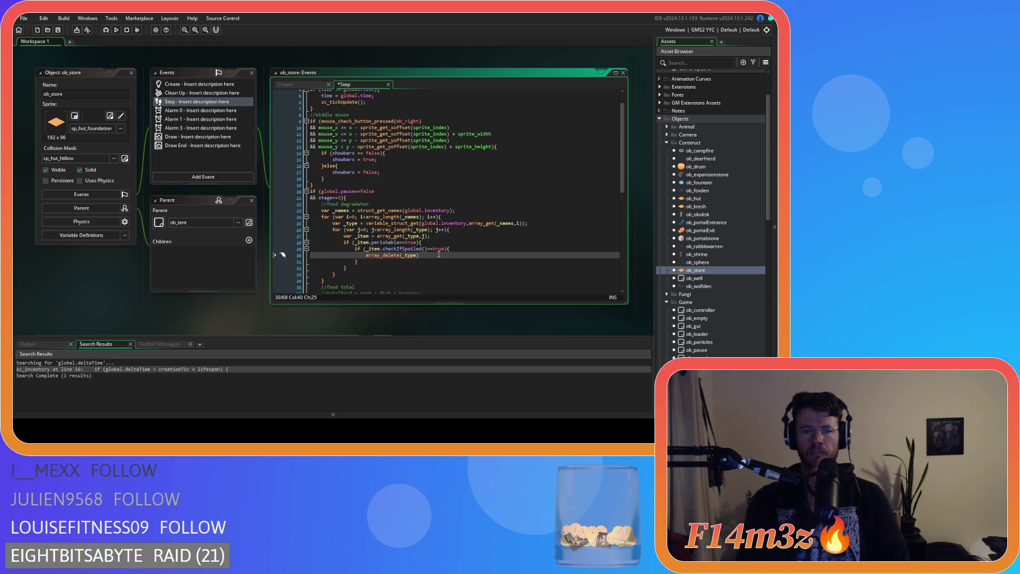
{"action": "key", "text": "Left"}
{"action": "type", "text": ","}
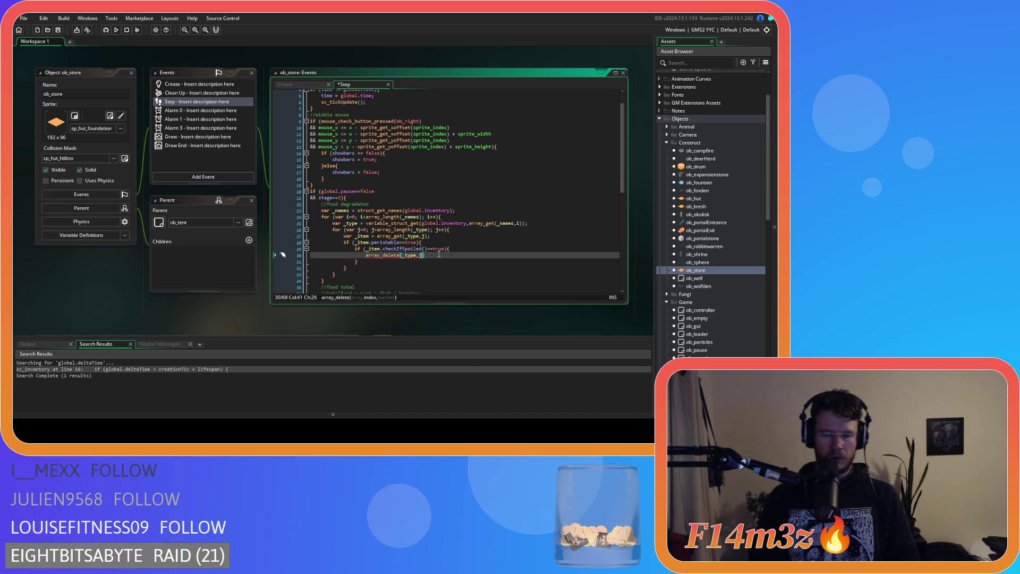
{"action": "type", "text": "j,1)"}
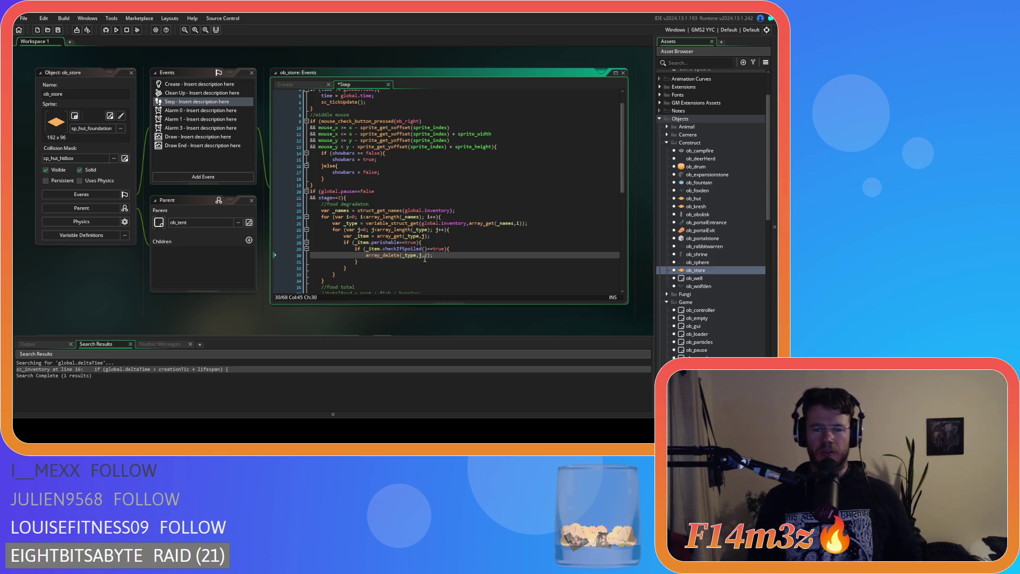
{"action": "left_click_drag", "start_coordinate": [366, 248], "coordinate": [428, 248]}
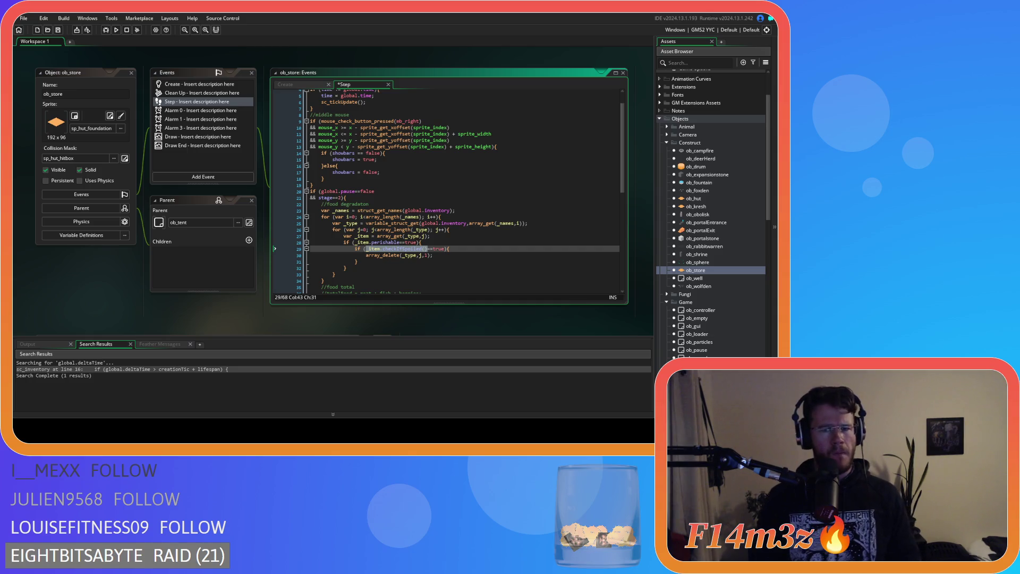
{"action": "key", "text": "Down"}
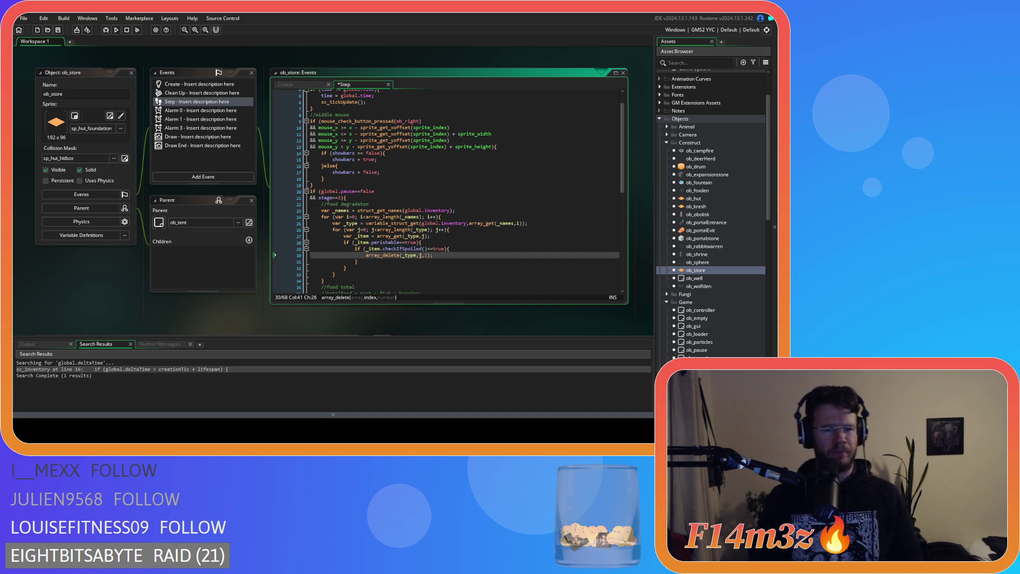